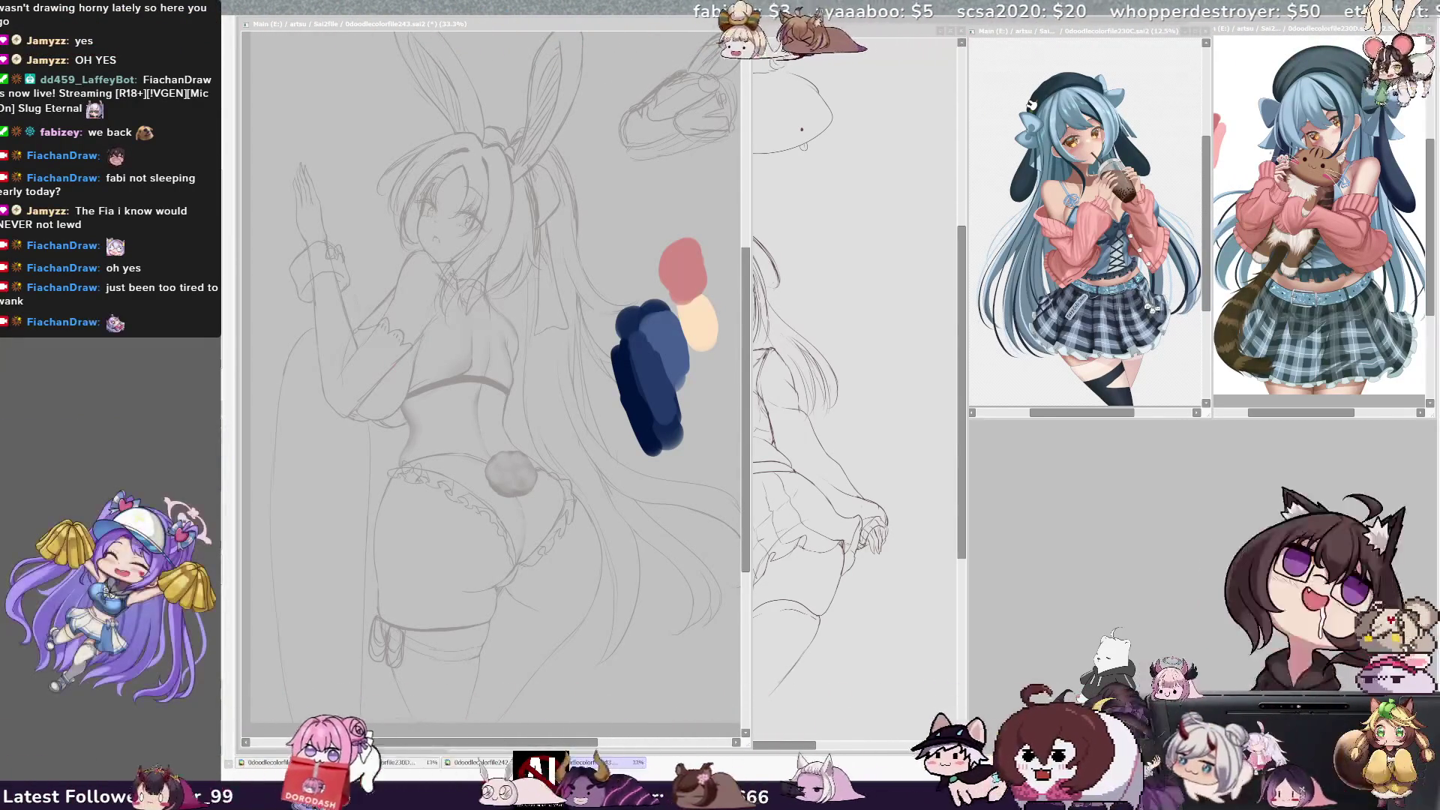
Paint a pale lavender dab and a darker purple dab above the red swatch, then save
left_click_drag(420, 742, 448, 742)
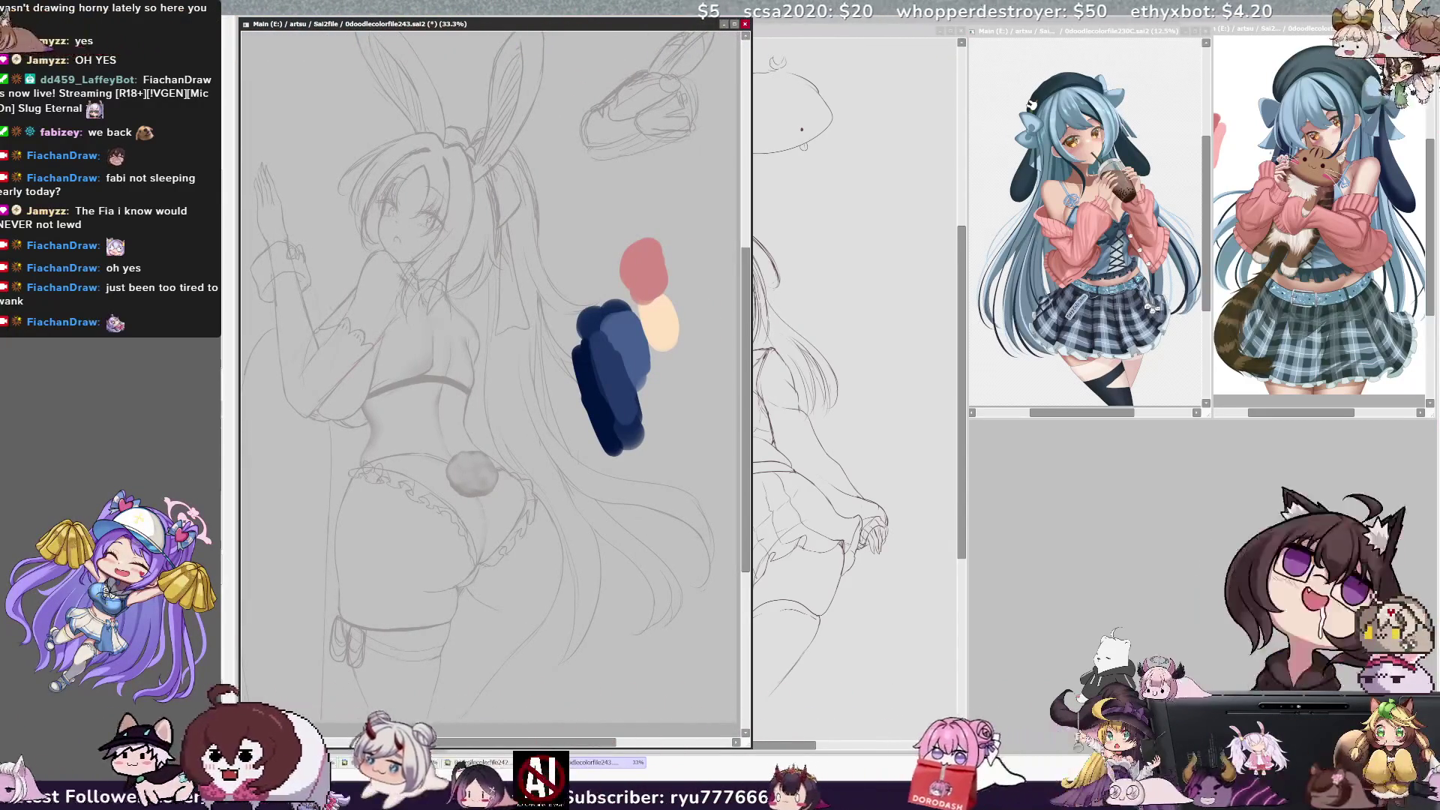
left_click_drag(636, 214, 642, 196)
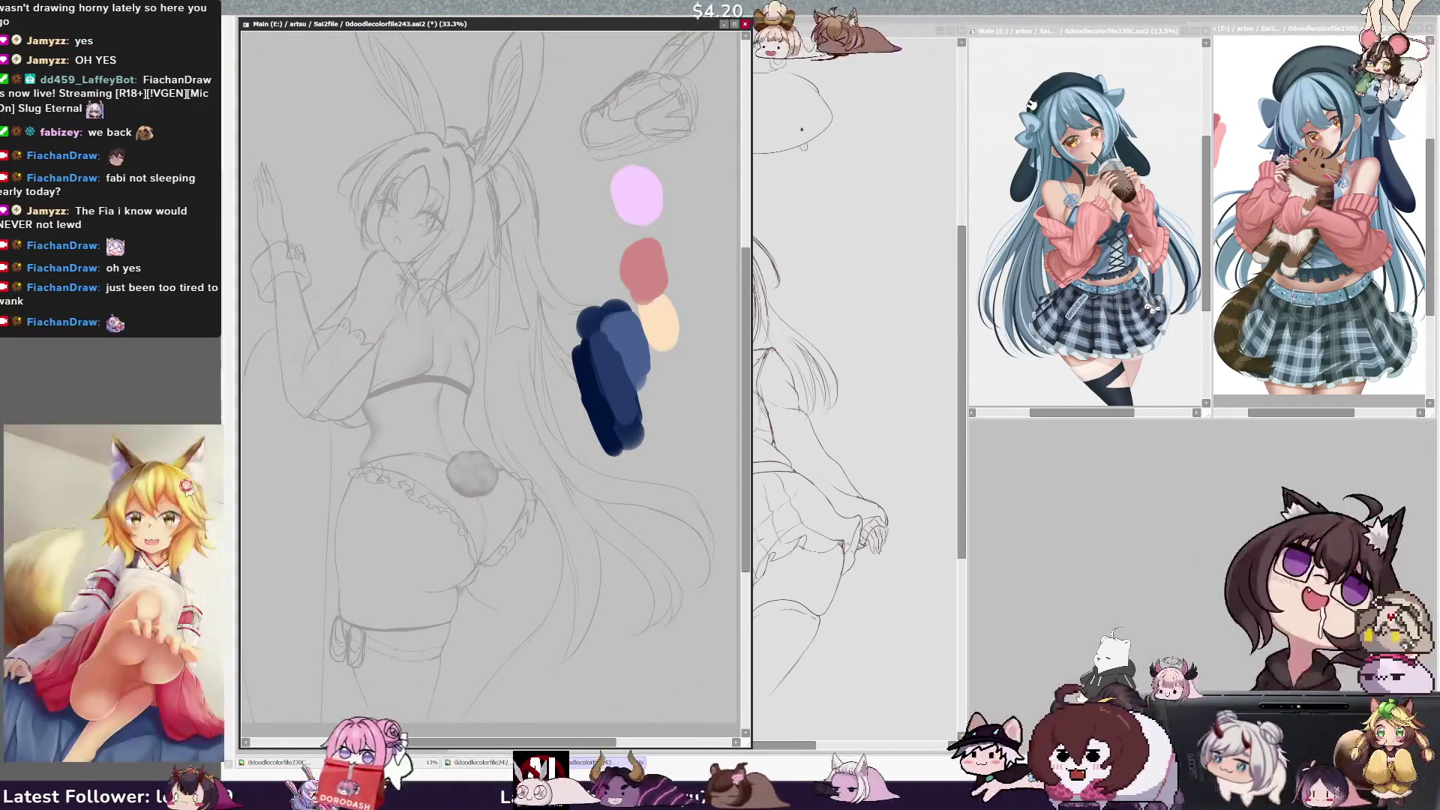
mouse_move(633, 211)
left_mouse_down()
mouse_move(612, 221)
mouse_move(582, 176)
left_mouse_up()
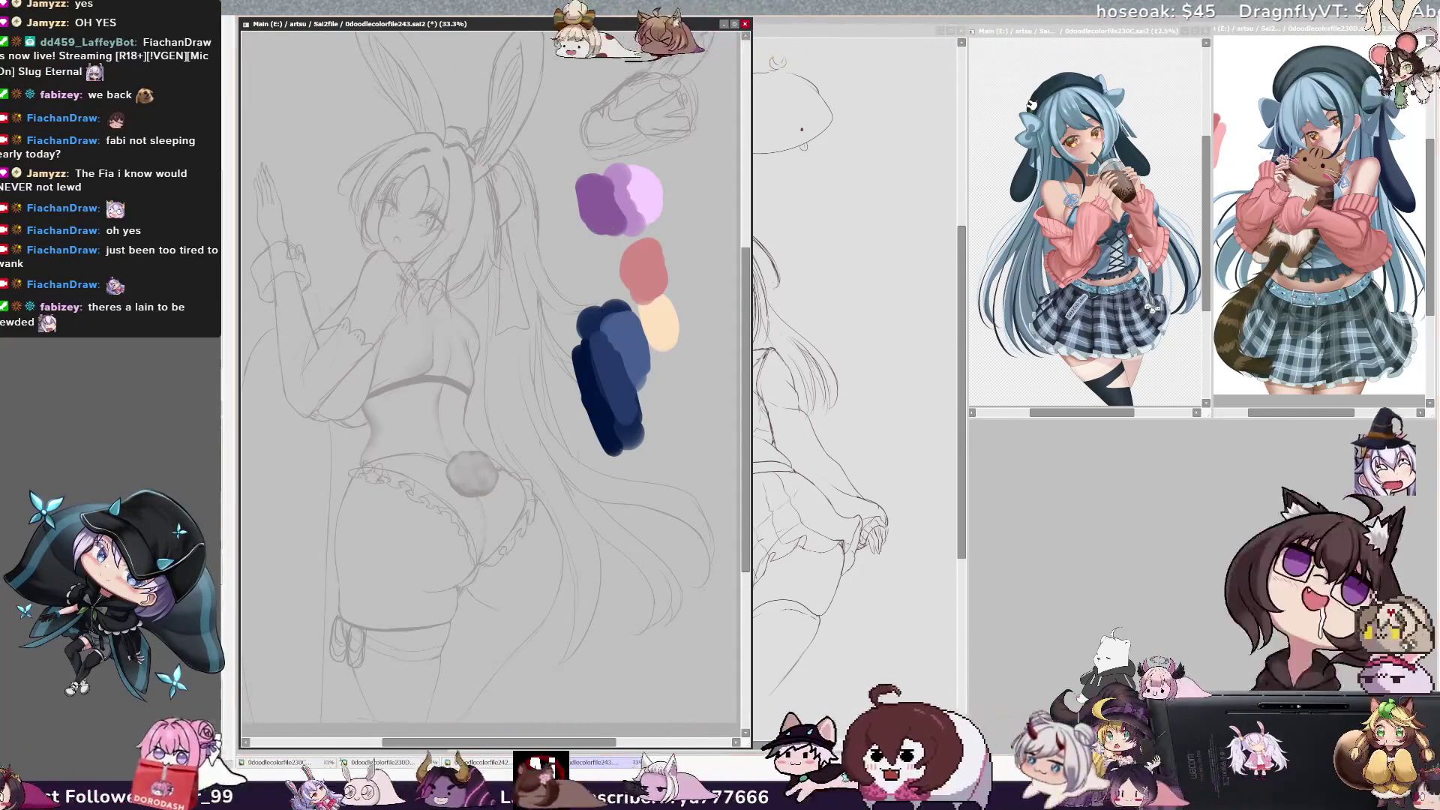
key("ctrl+s")
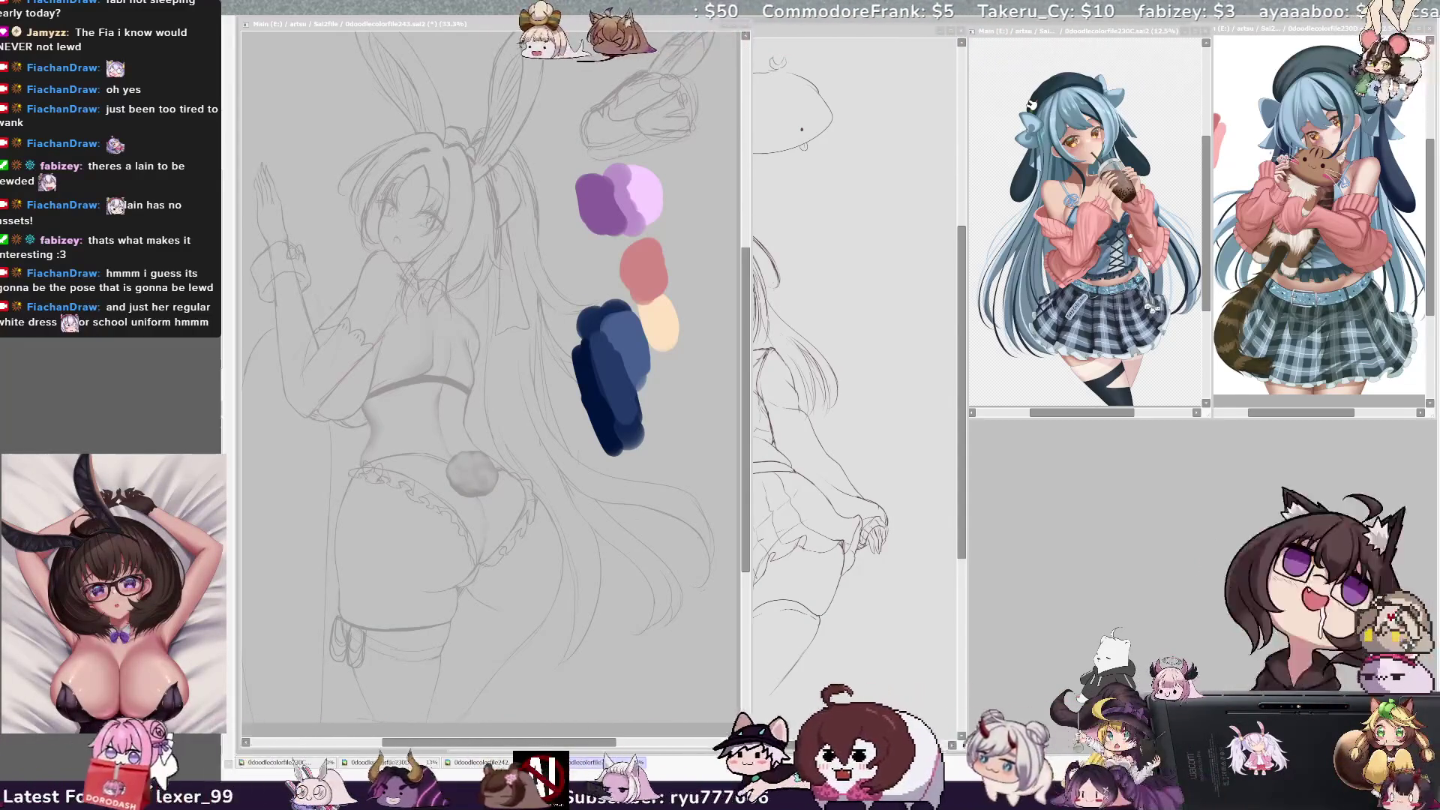
left_click(480, 24)
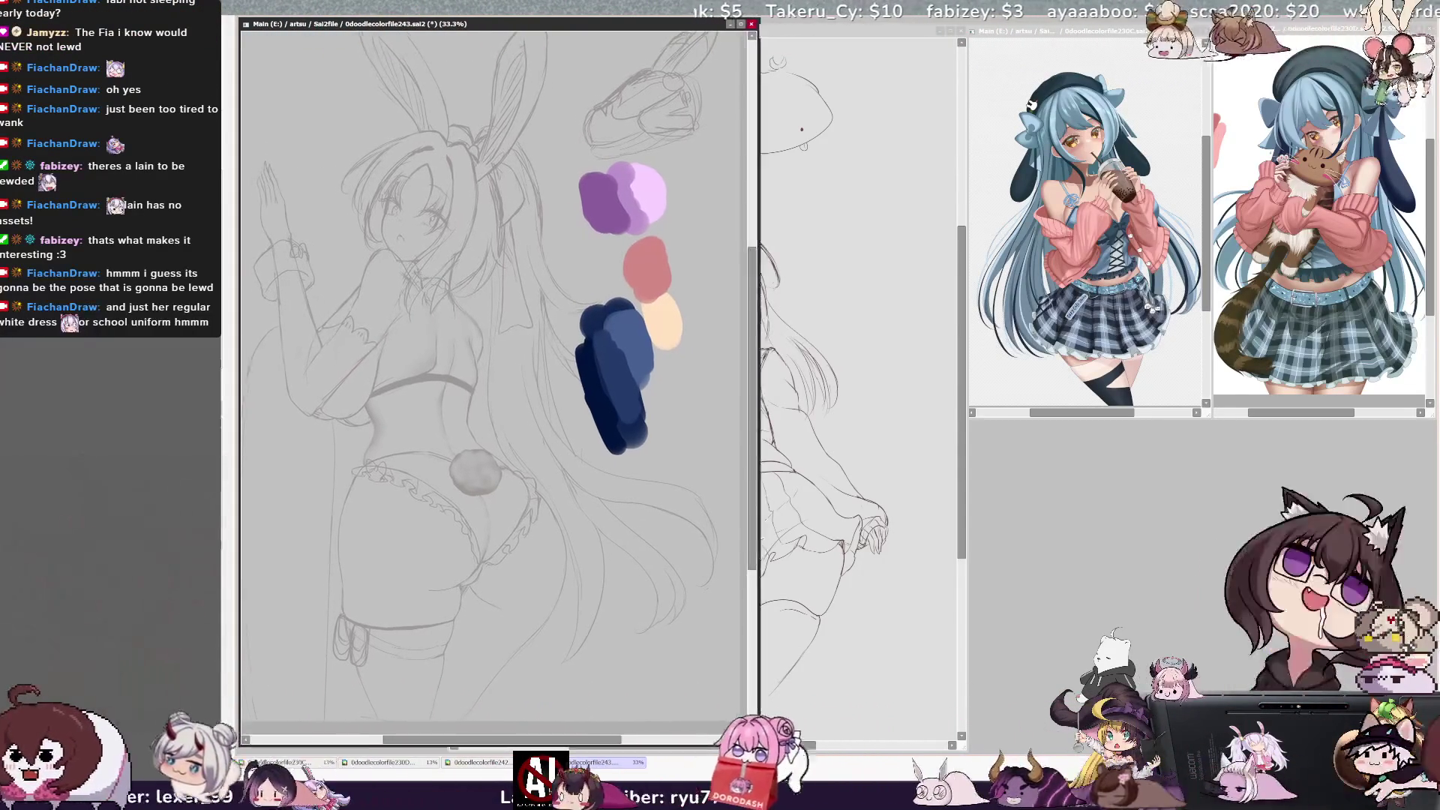
Bring the school-uniform sketch forward, shrink its view and move its window to the right
left_click(480, 761)
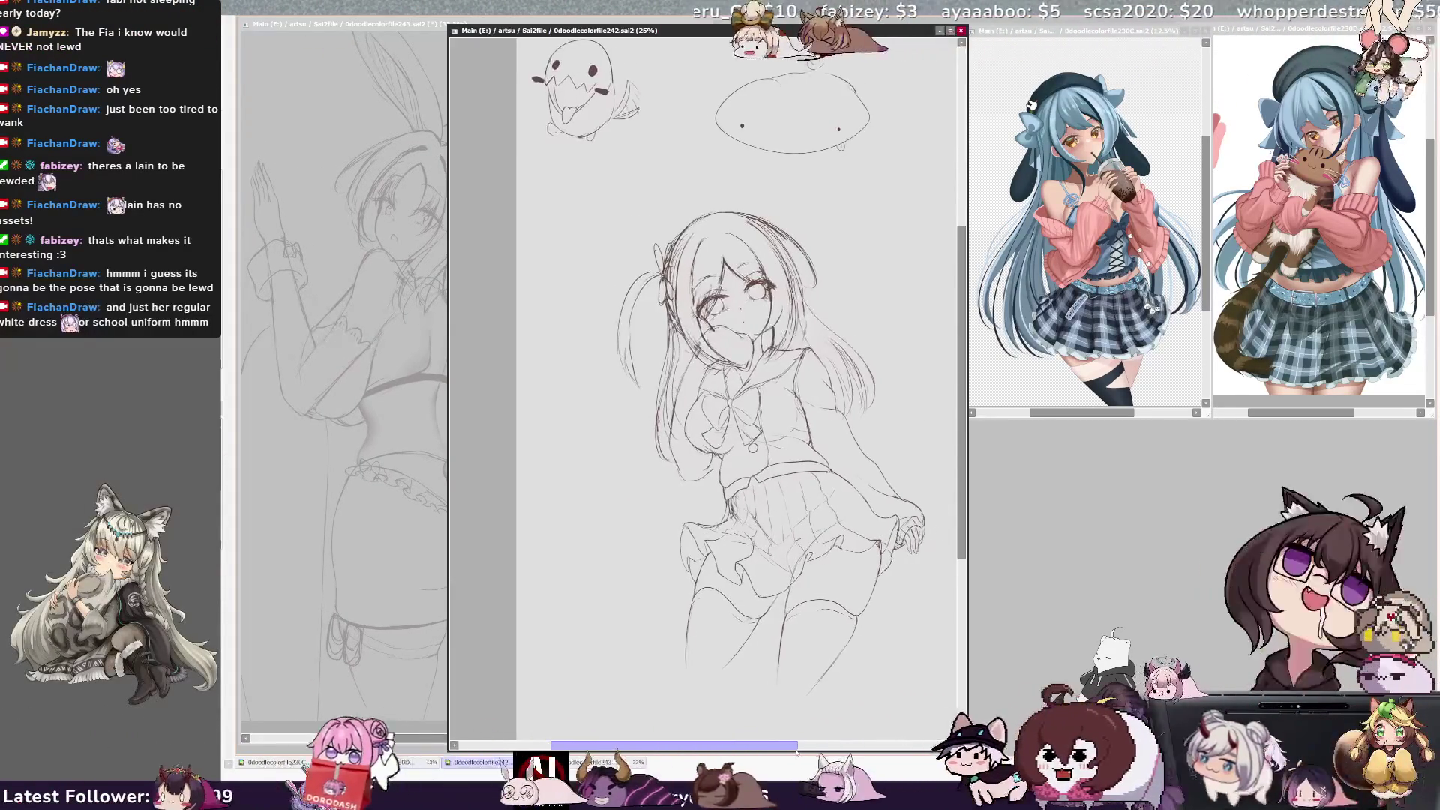
left_click_drag(965, 748, 950, 701)
left_click_drag(675, 30, 751, 25)
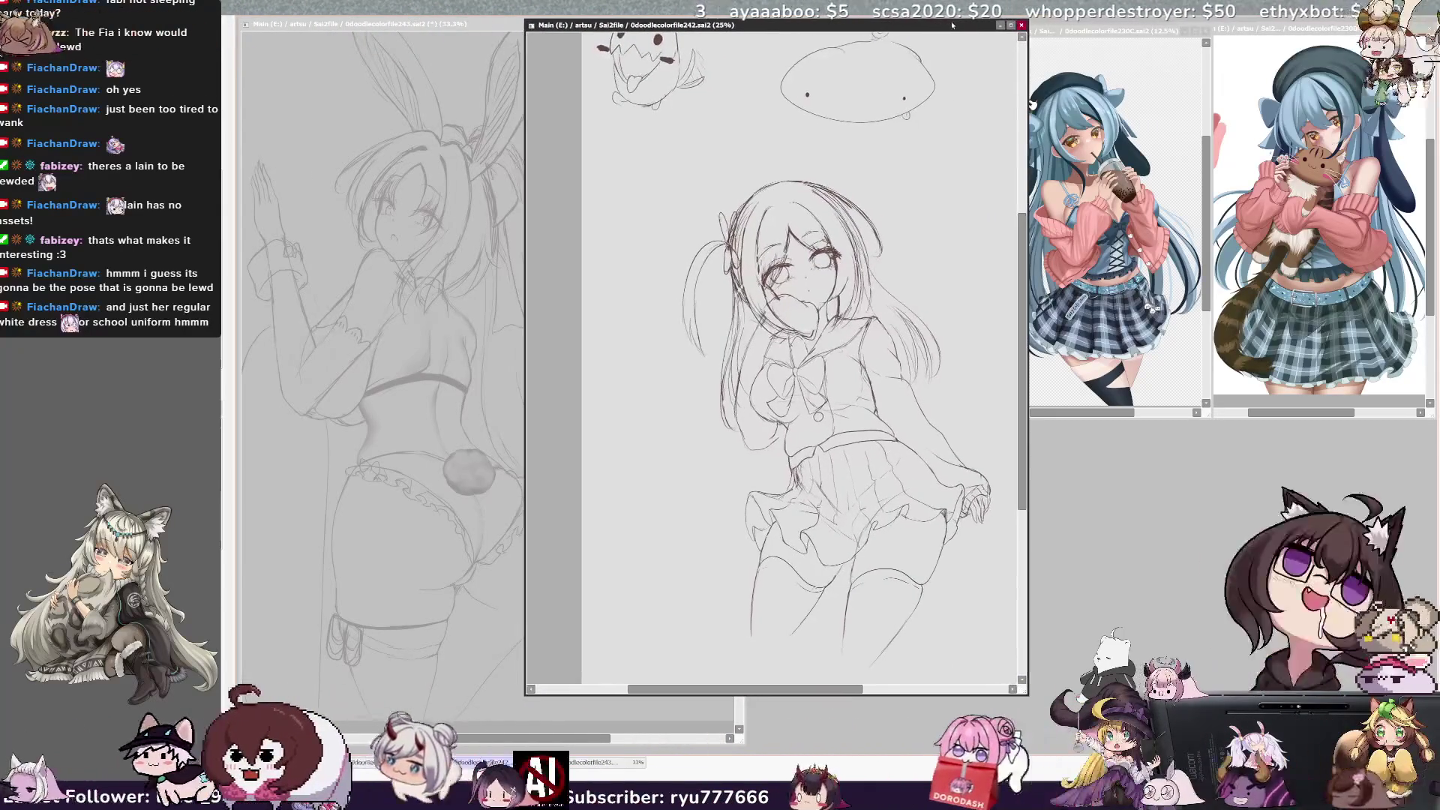
left_click_drag(869, 689, 848, 689)
Return to the bunny-girl drawing and shift its colour swatches up and to the right
left_click(600, 762)
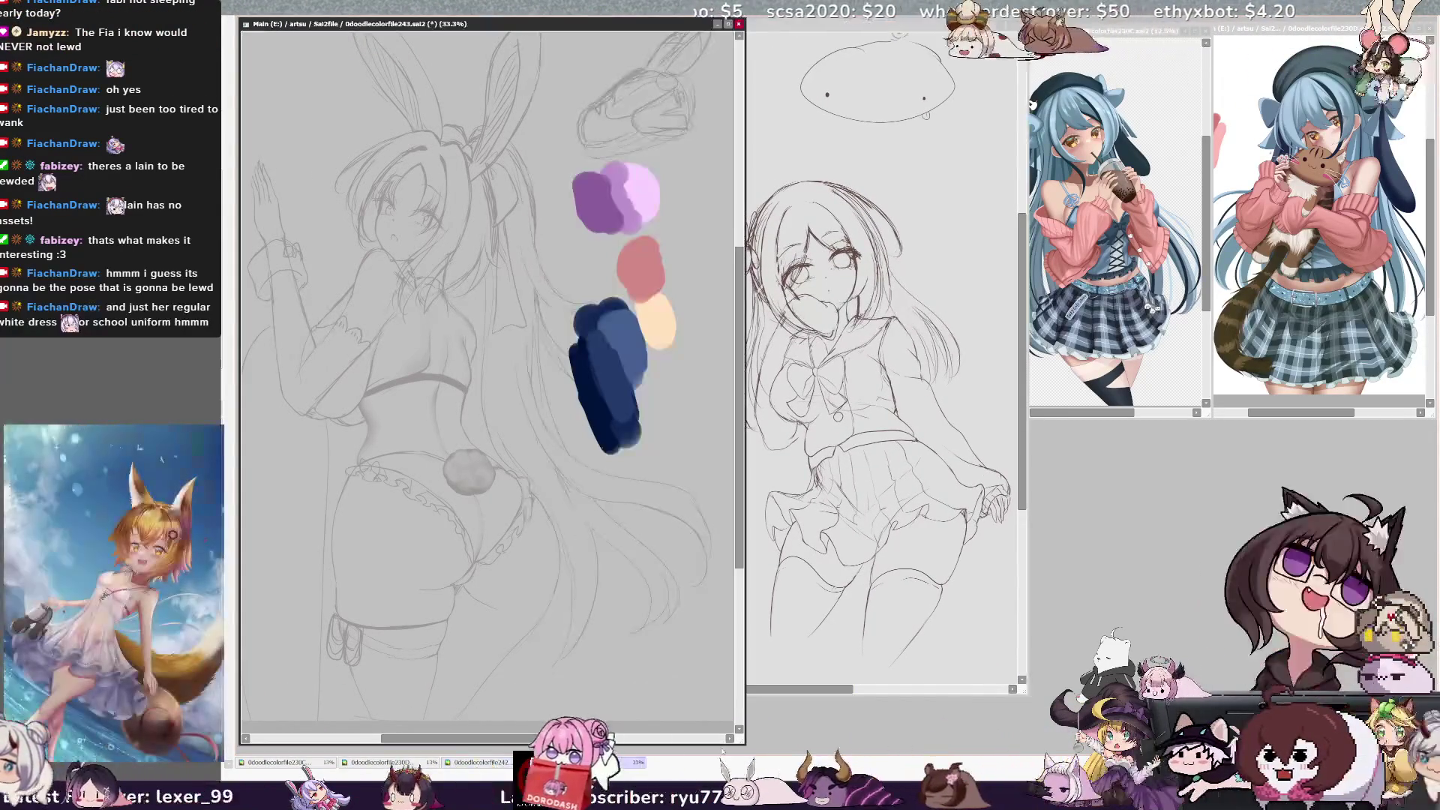
left_click_drag(615, 300, 675, 238)
left_click_drag(548, 743, 587, 748)
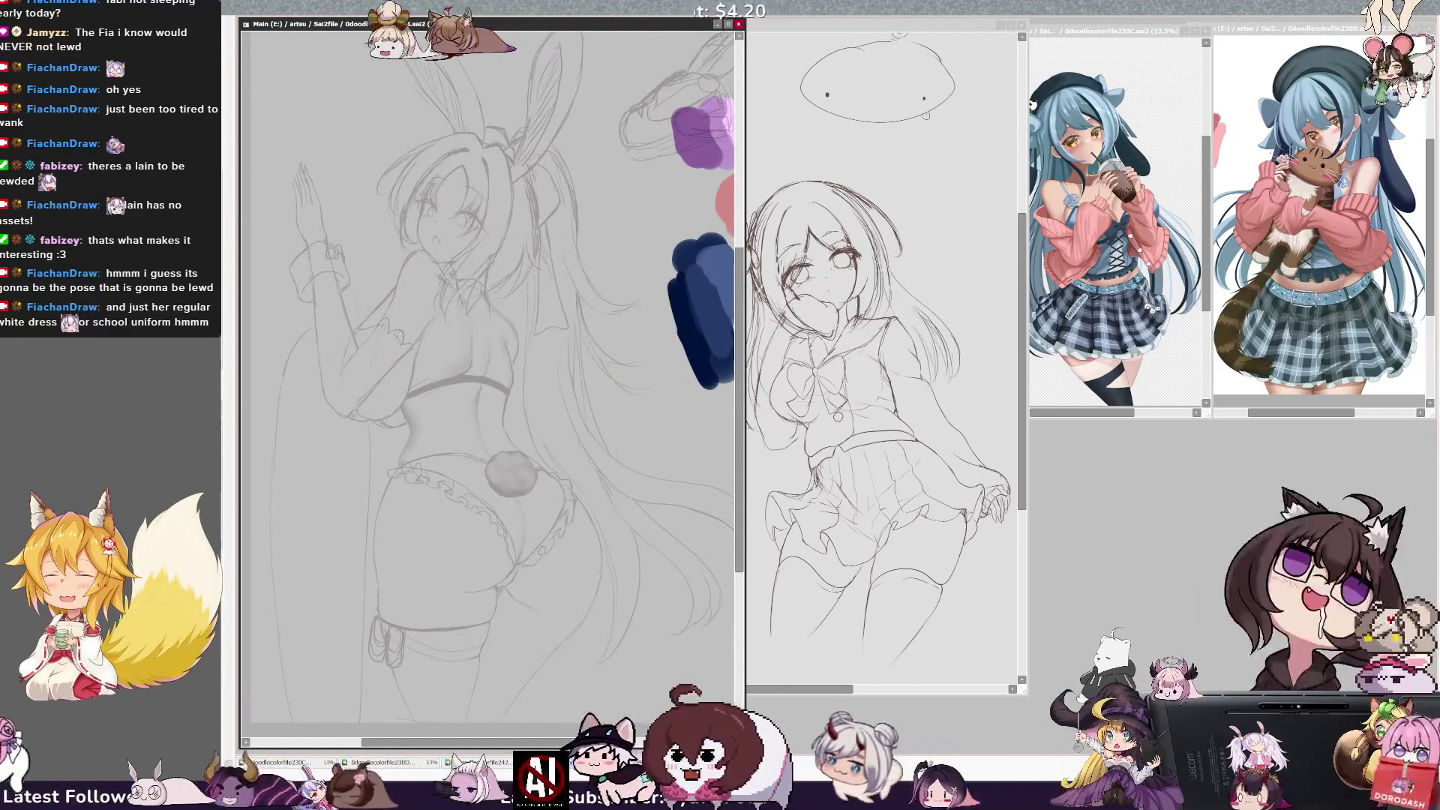
key("h")
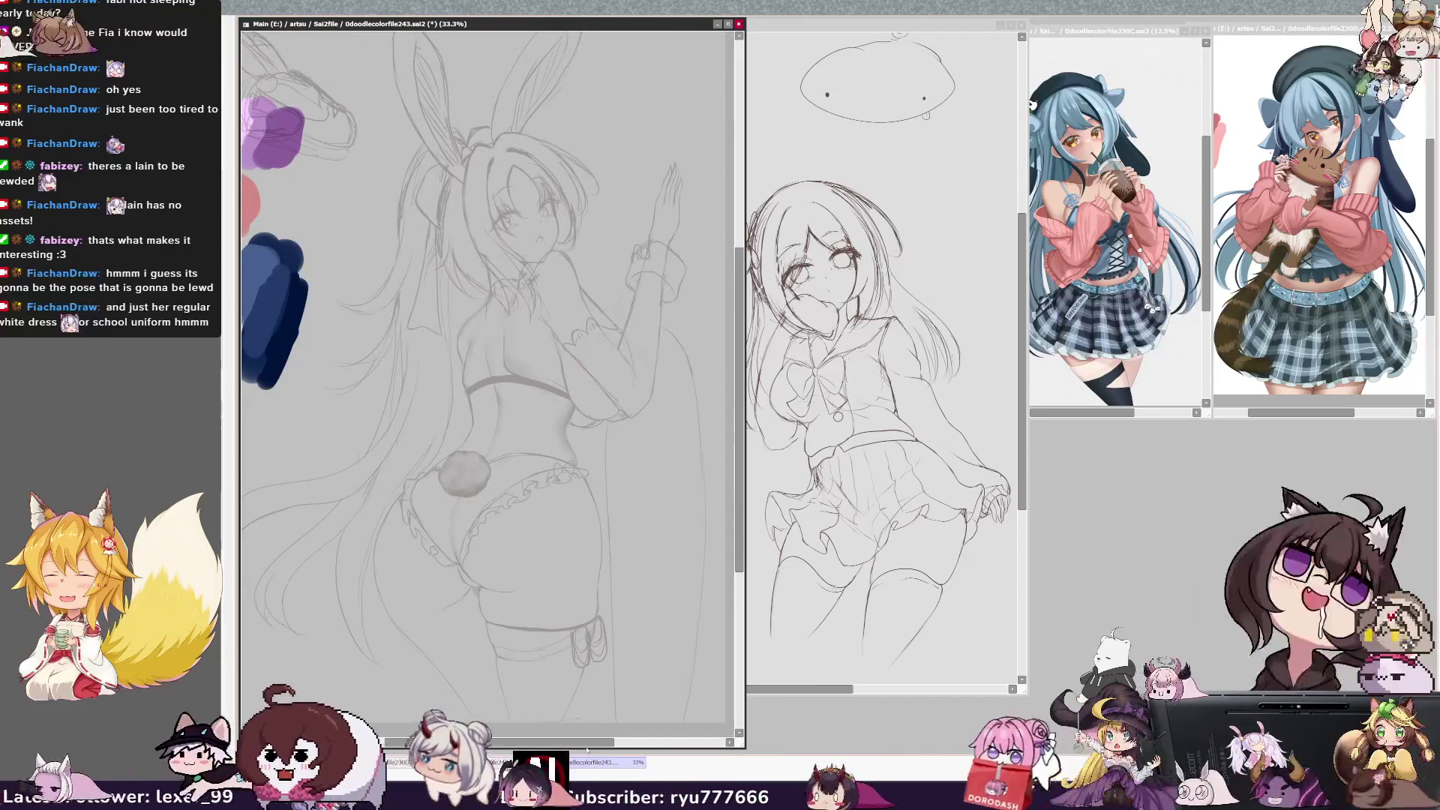
key("h")
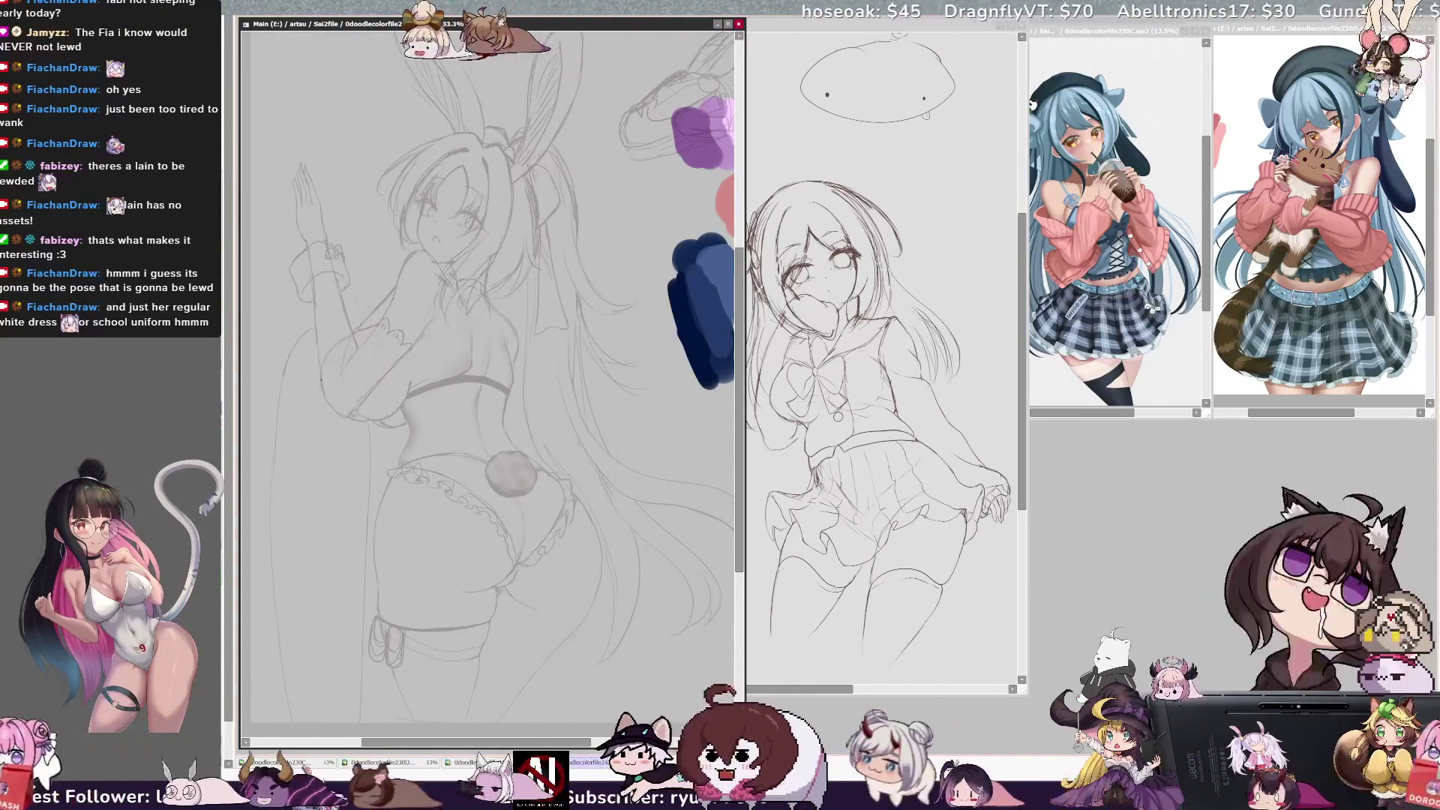
key("h")
key("h")
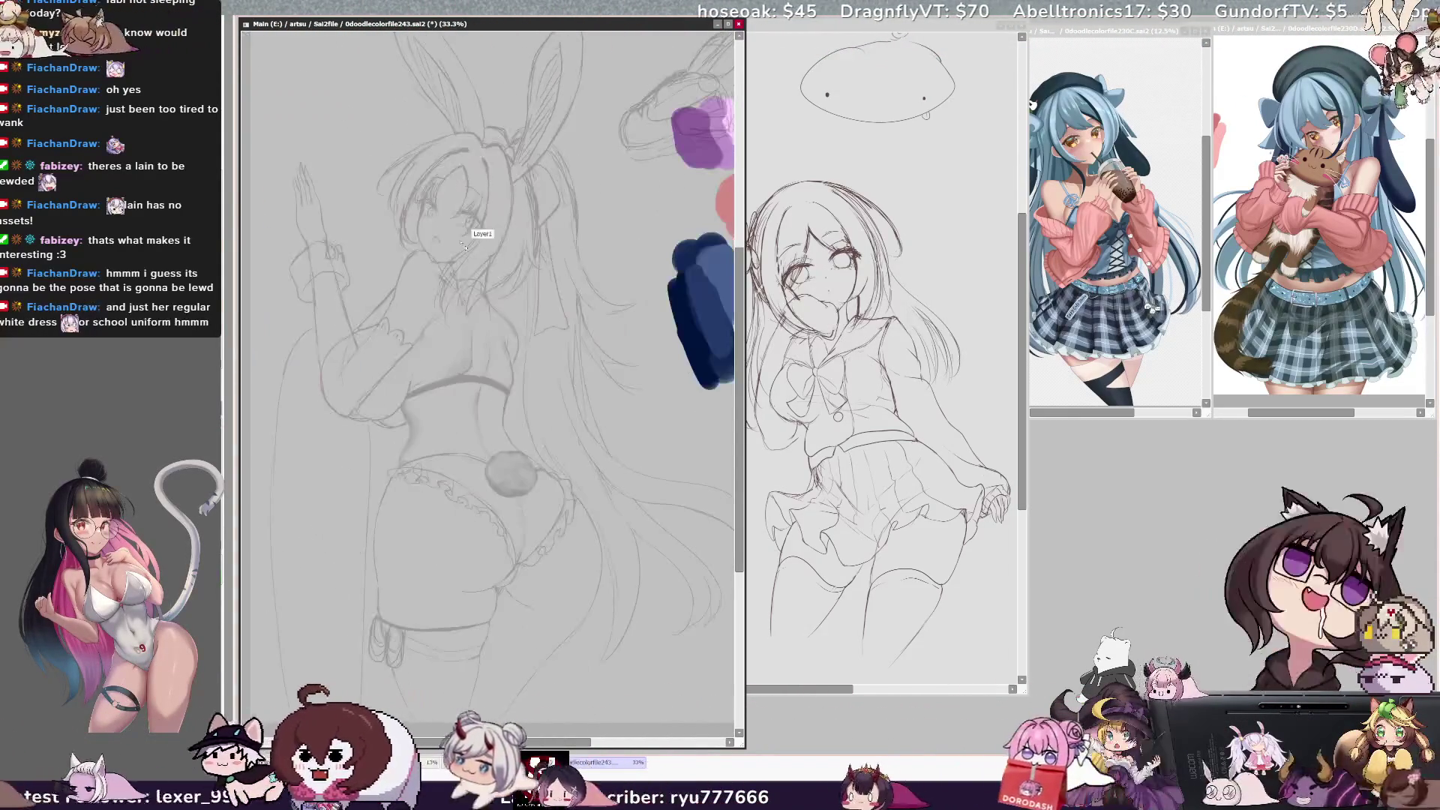
key("Delete")
key("Delete")
key("Delete")
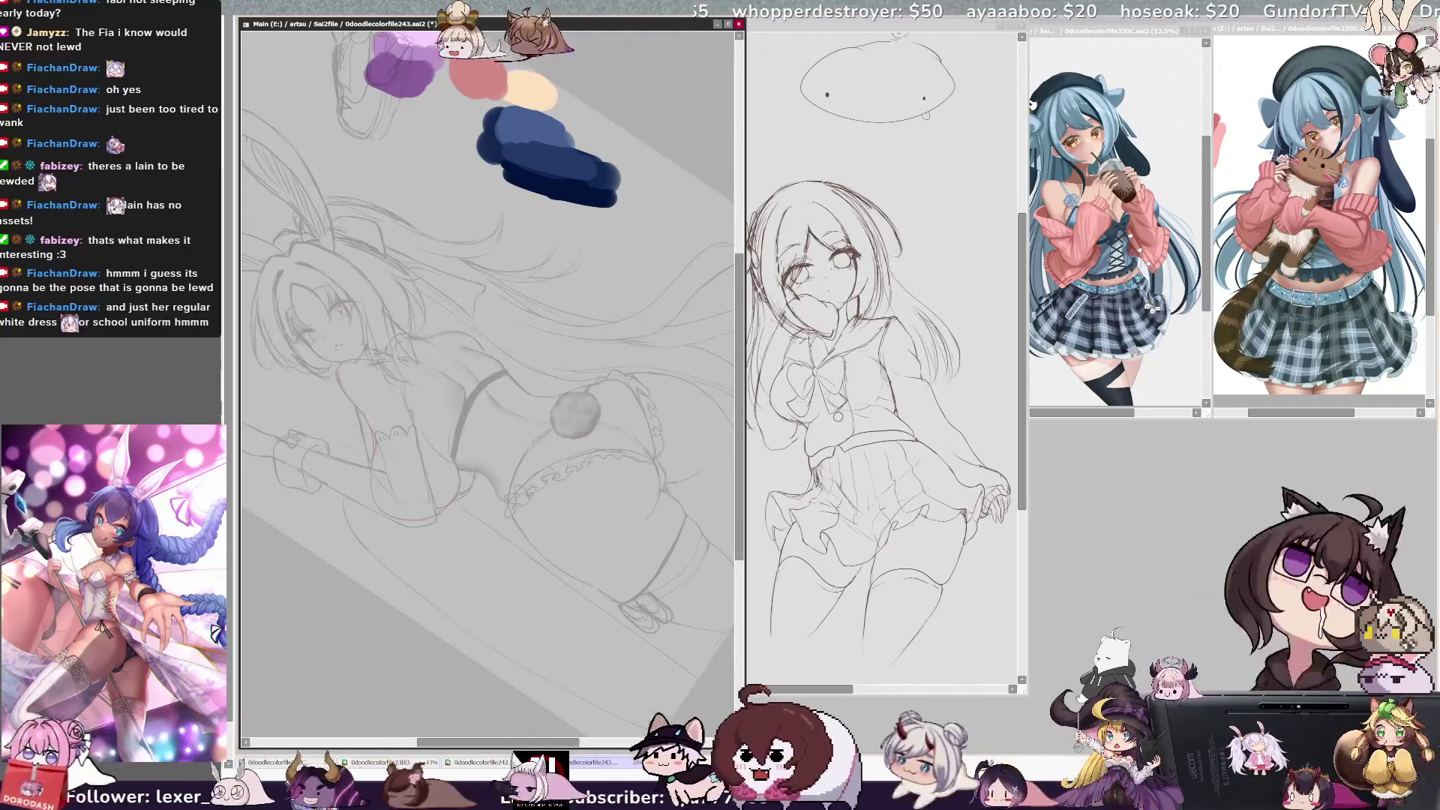
key("Home")
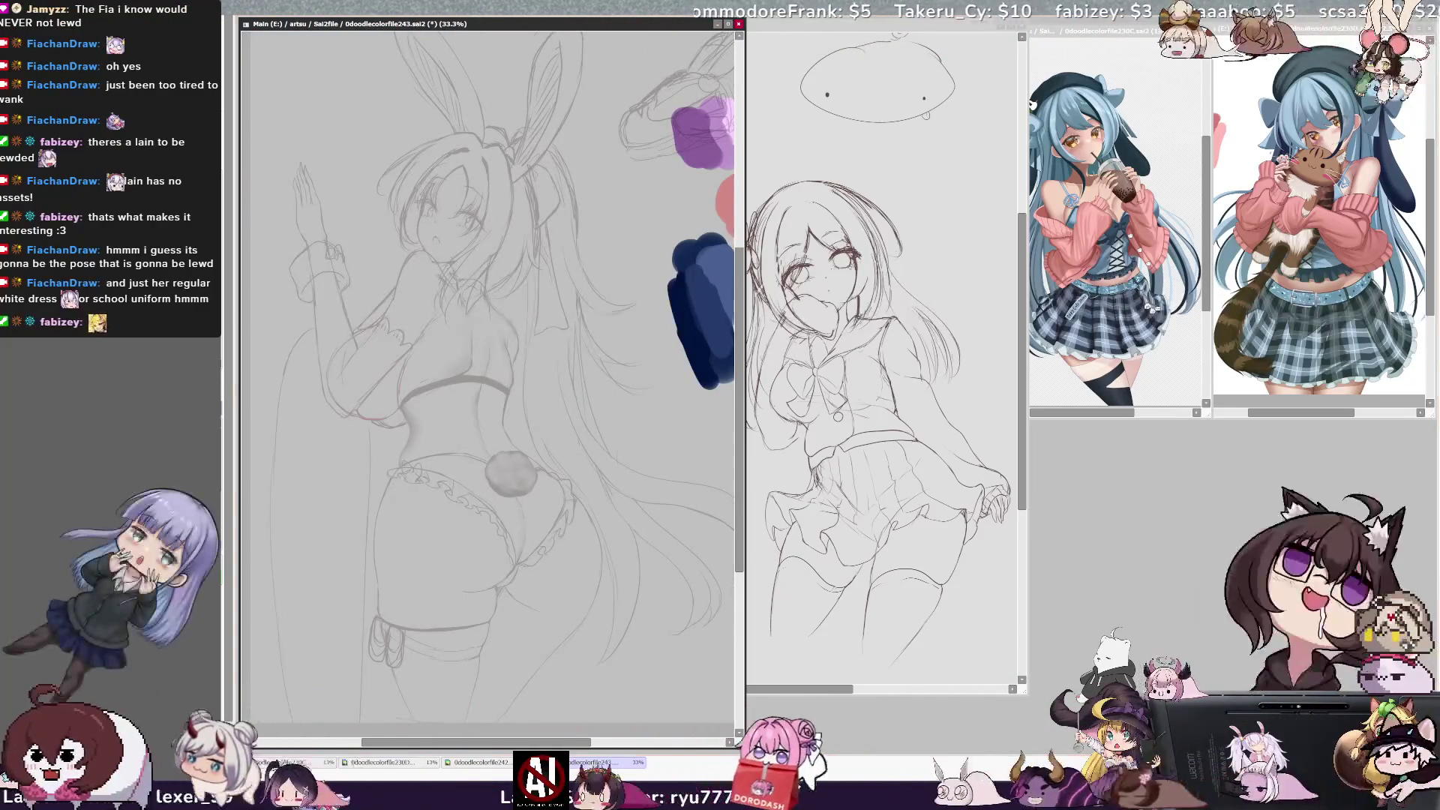
key("End")
key("End")
key("End")
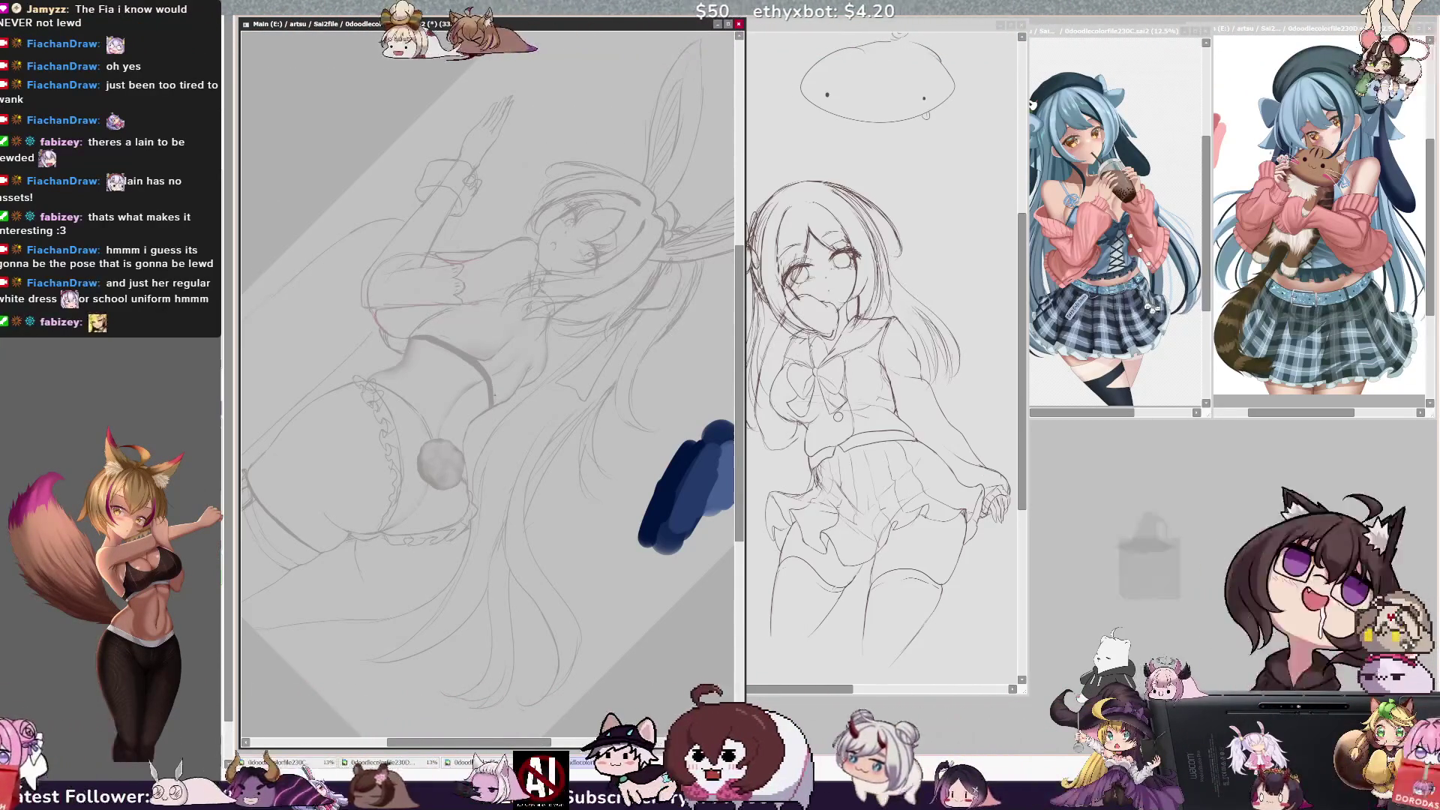
key("Home")
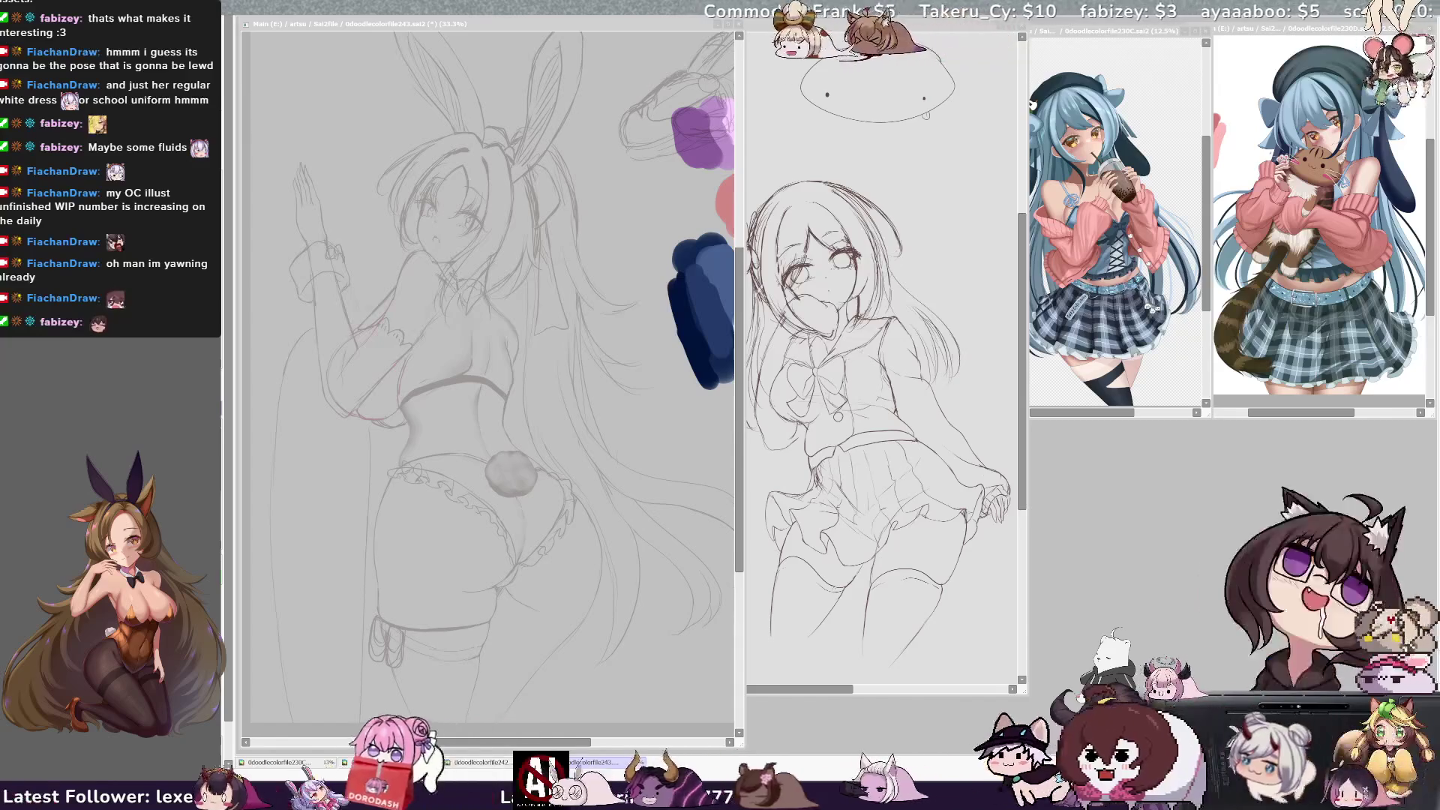
Widen the bunny-girl drawing's viewing area
left_click_drag(744, 375, 783, 375)
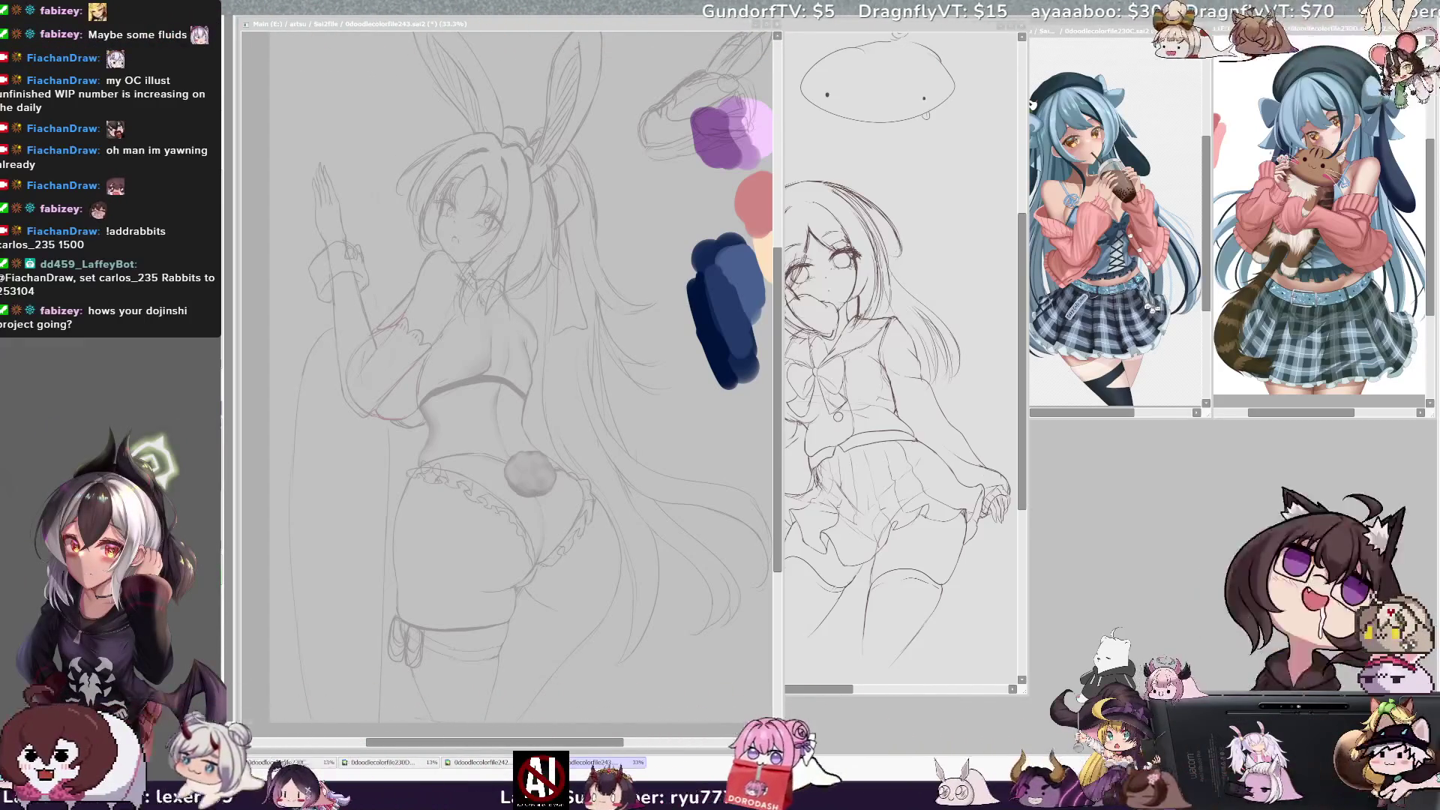
Pan the main canvas horizontally to move the sketch left, then widen the canvas window
left_click(777, 457)
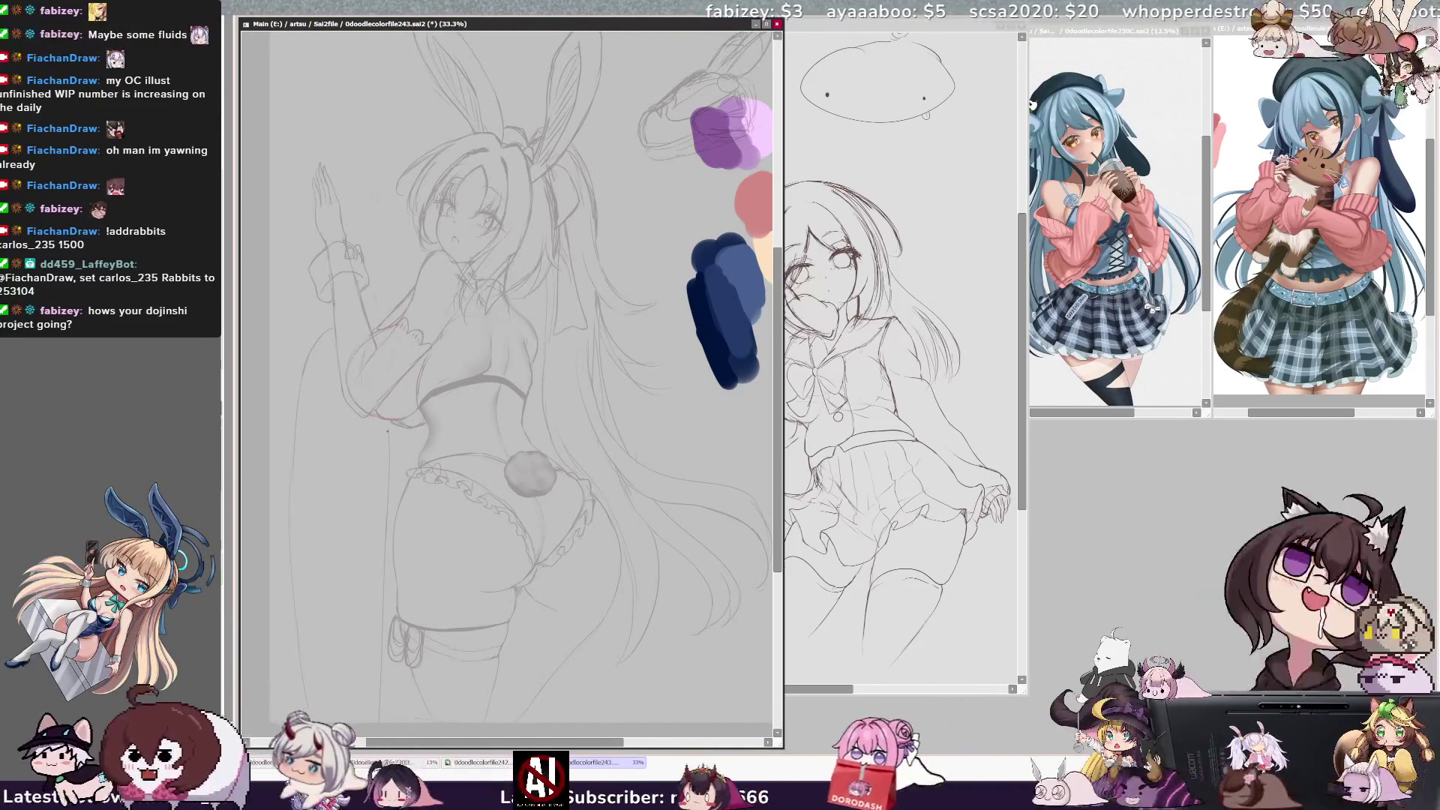
scroll(507, 357, "right", 2)
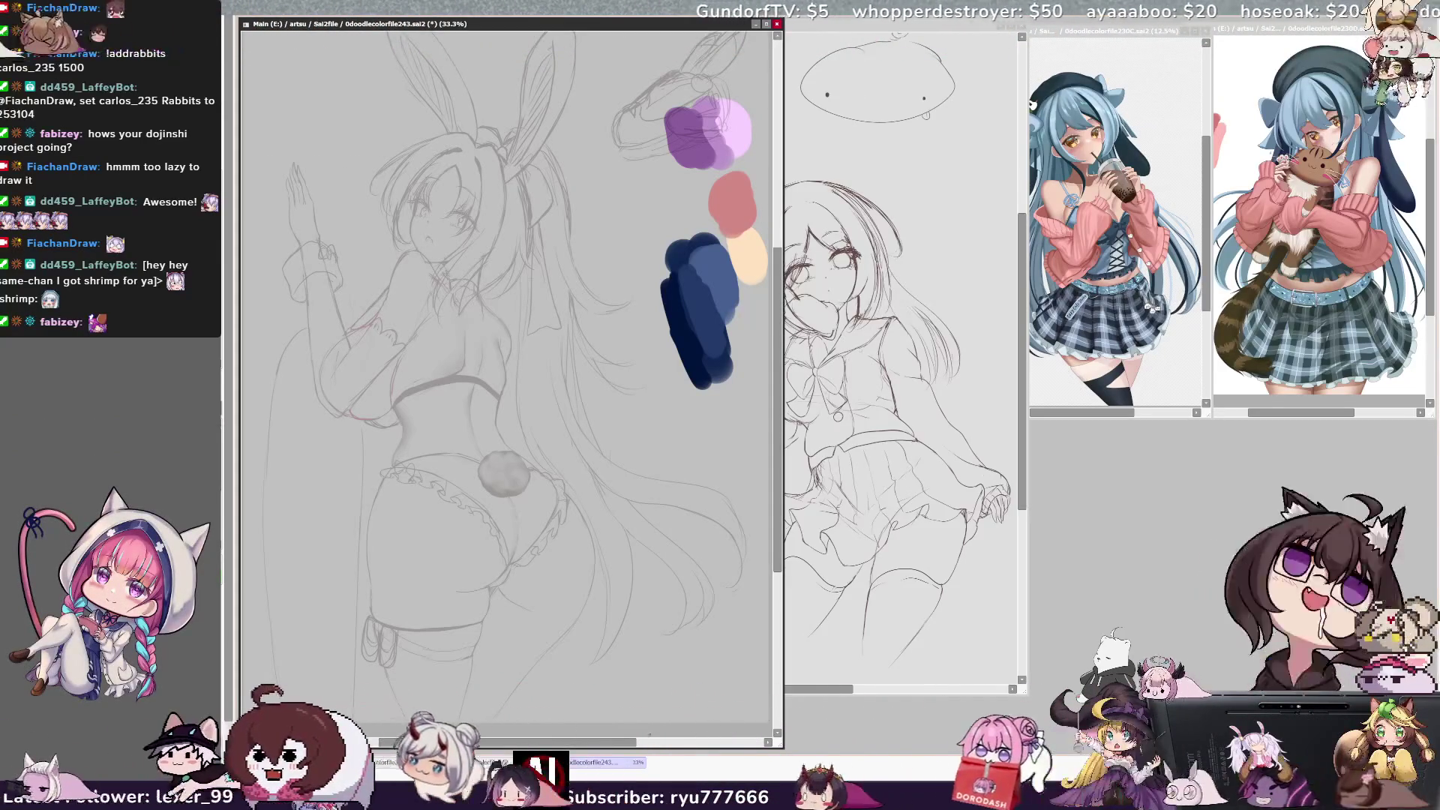
mouse_move(783, 375)
left_mouse_down()
mouse_move(876, 375)
mouse_move(843, 375)
left_mouse_up()
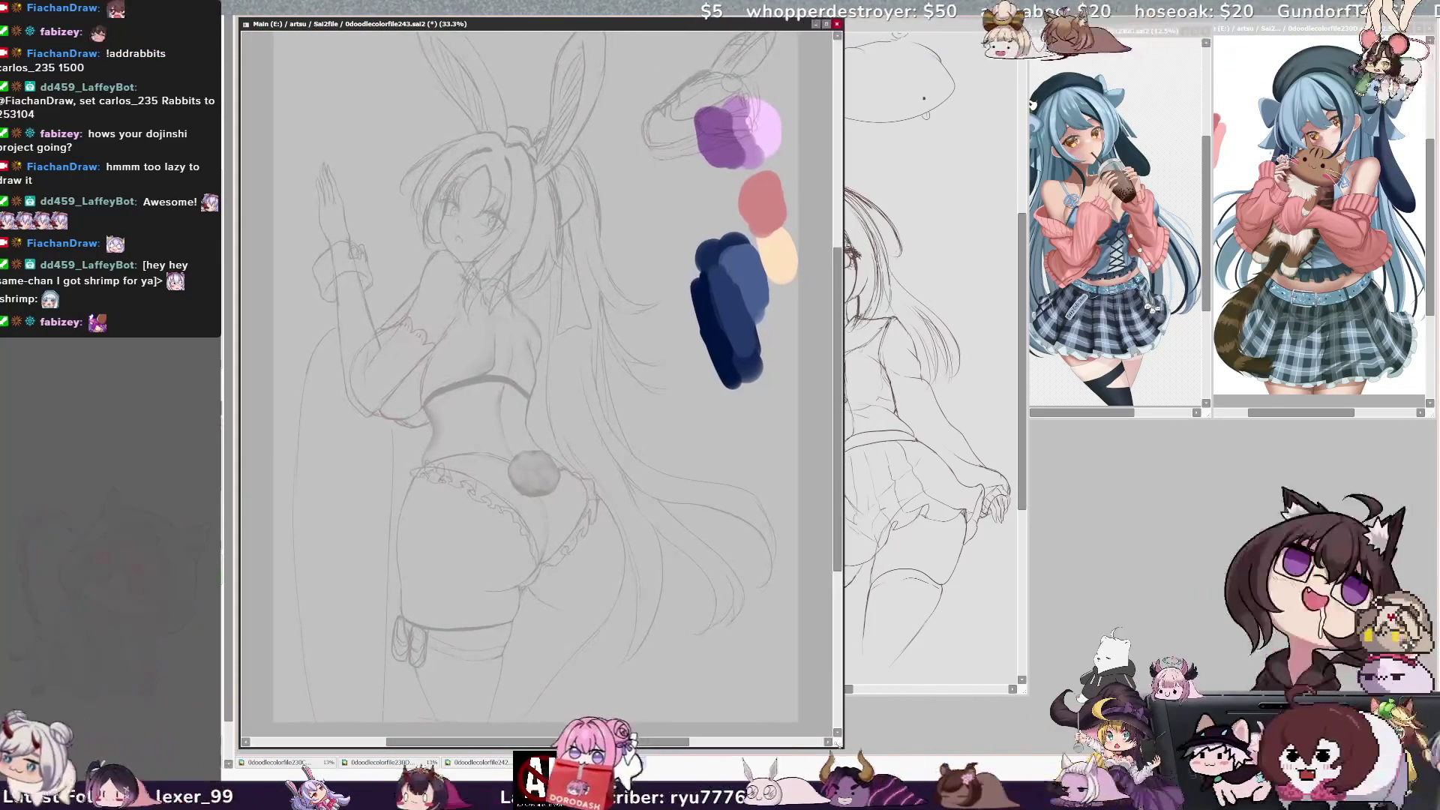
Toggle the horizontal canvas flip repeatedly to check the bunny-girl sketch in mirror image
key("h")
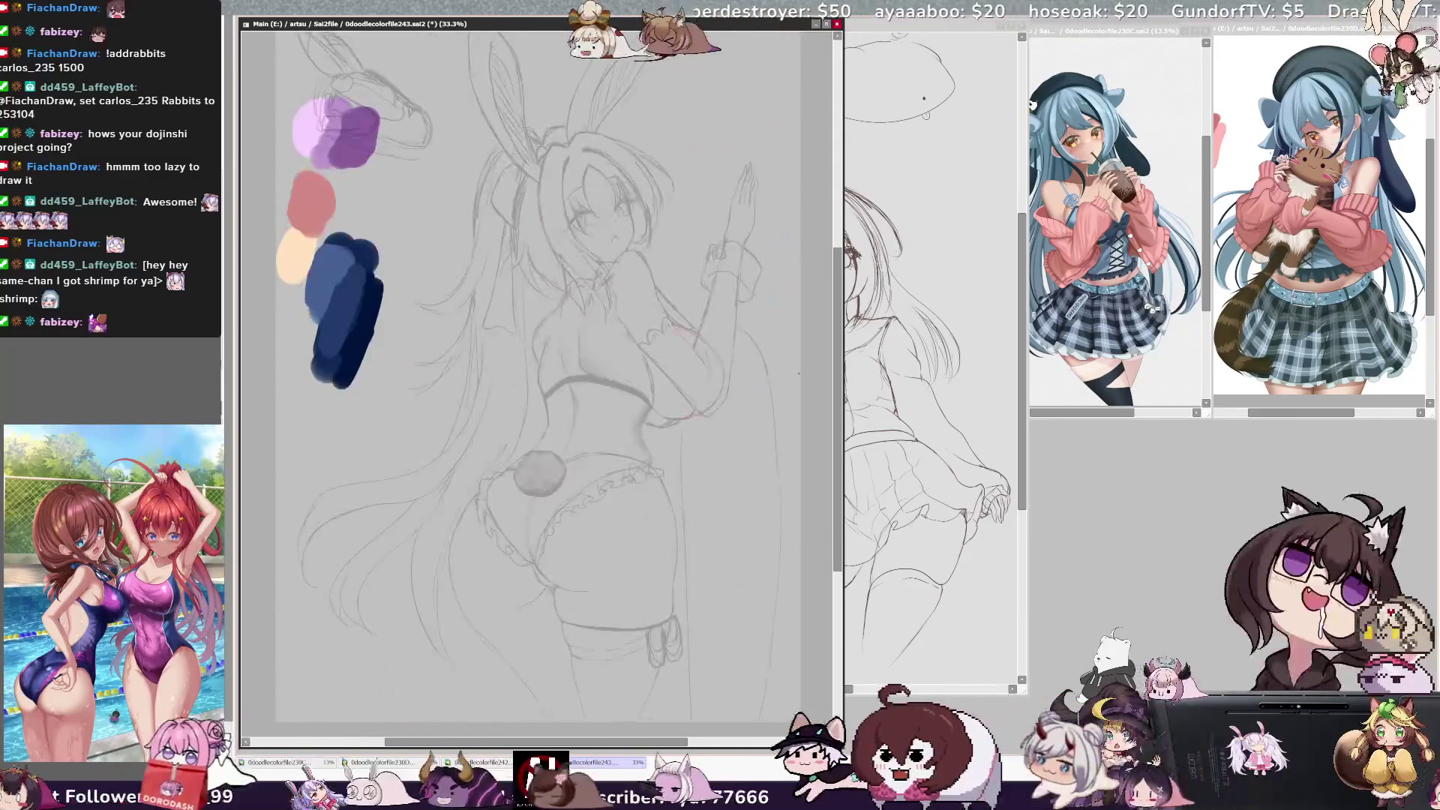
key("h")
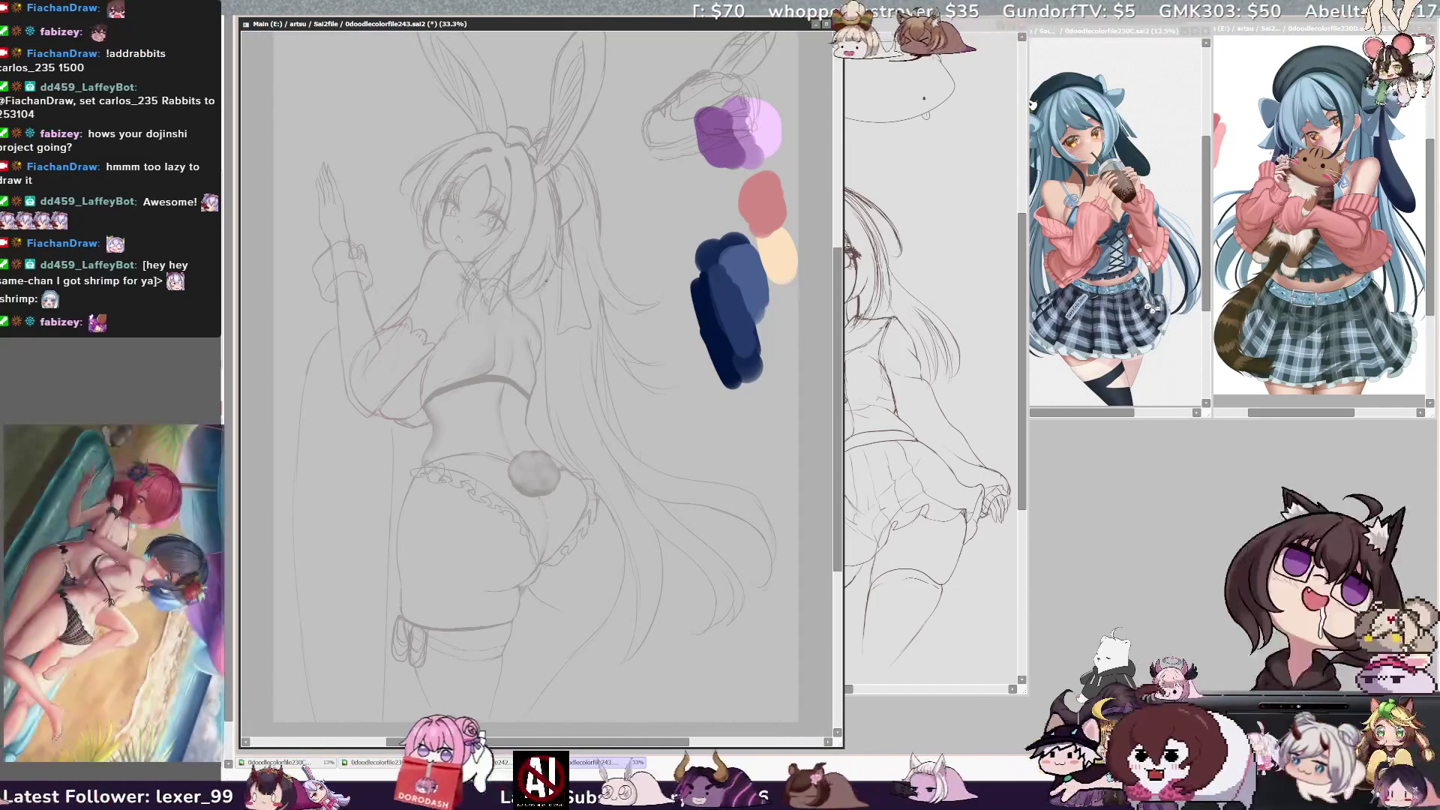
key("h")
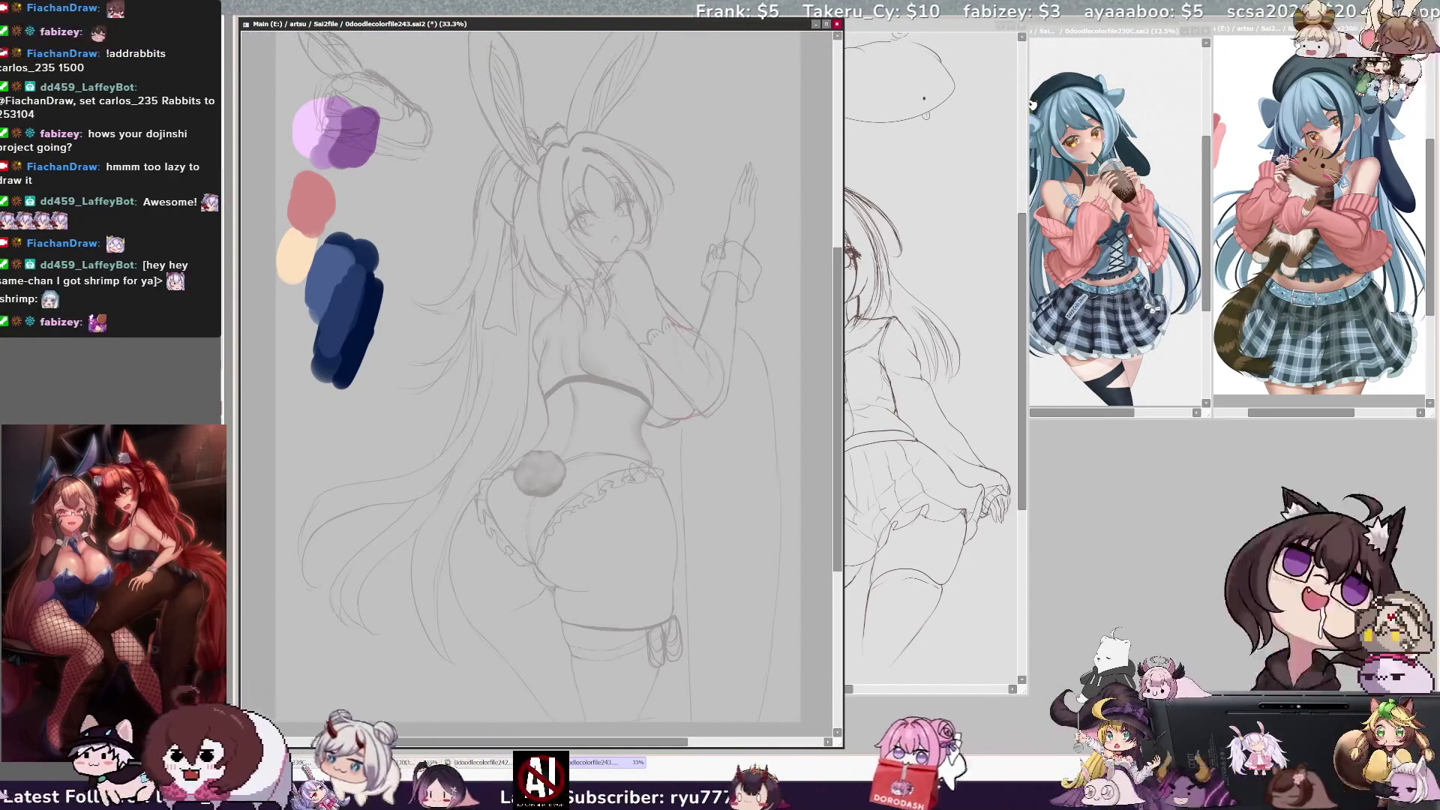
key("h")
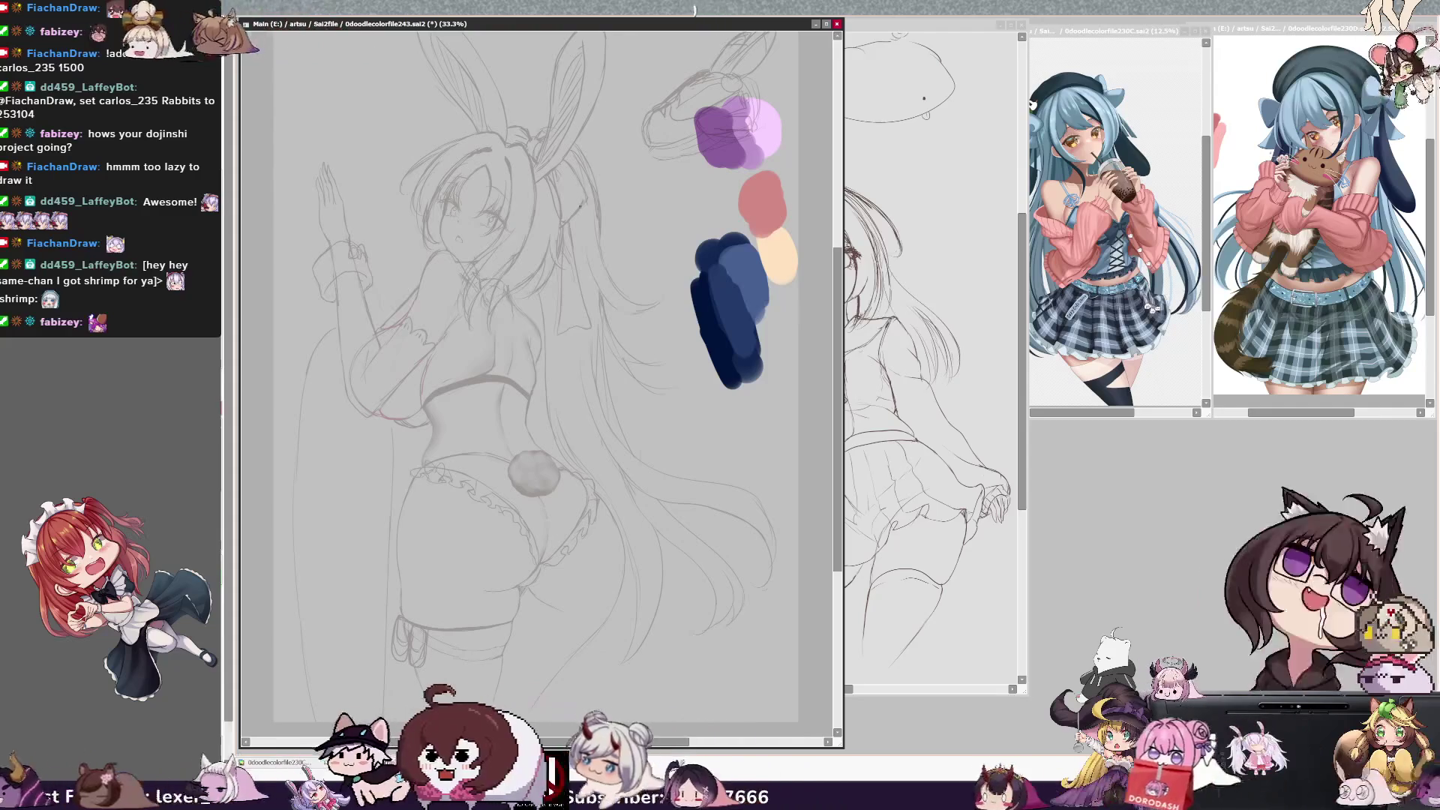
key("h")
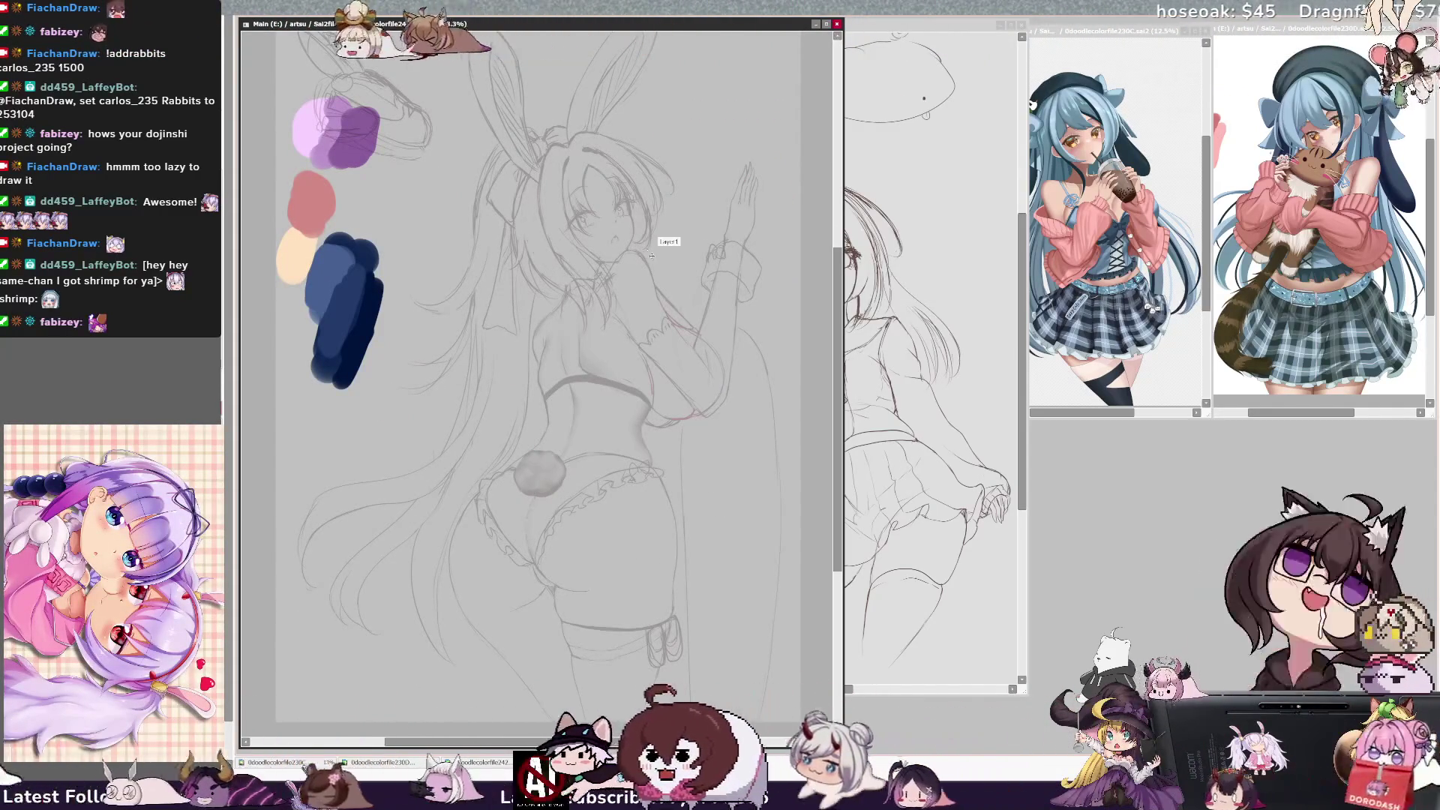
key("h")
key("h")
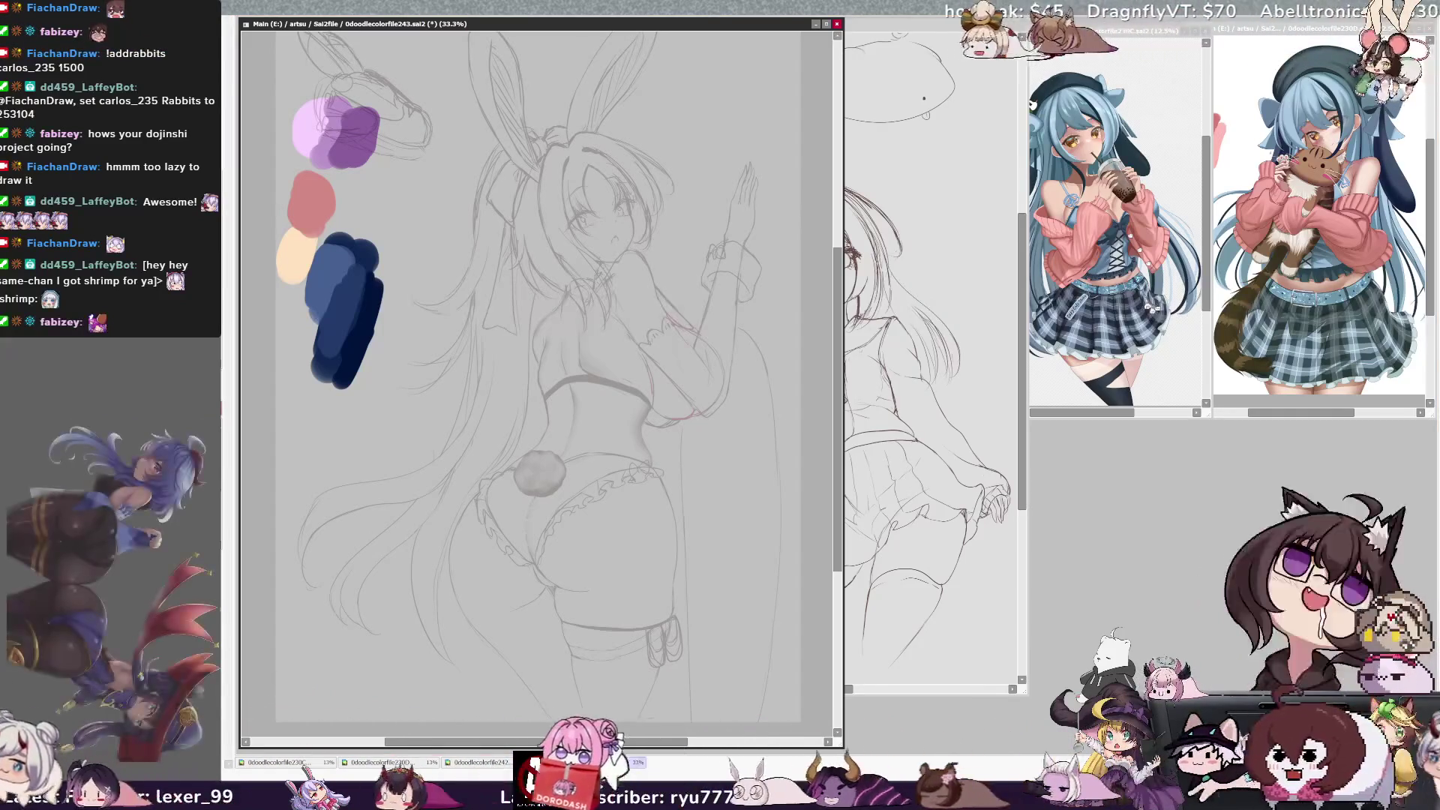
Select the hair strand beside the face with the Selection Pen and skew it to the right
left_click_drag(525, 747, 538, 745)
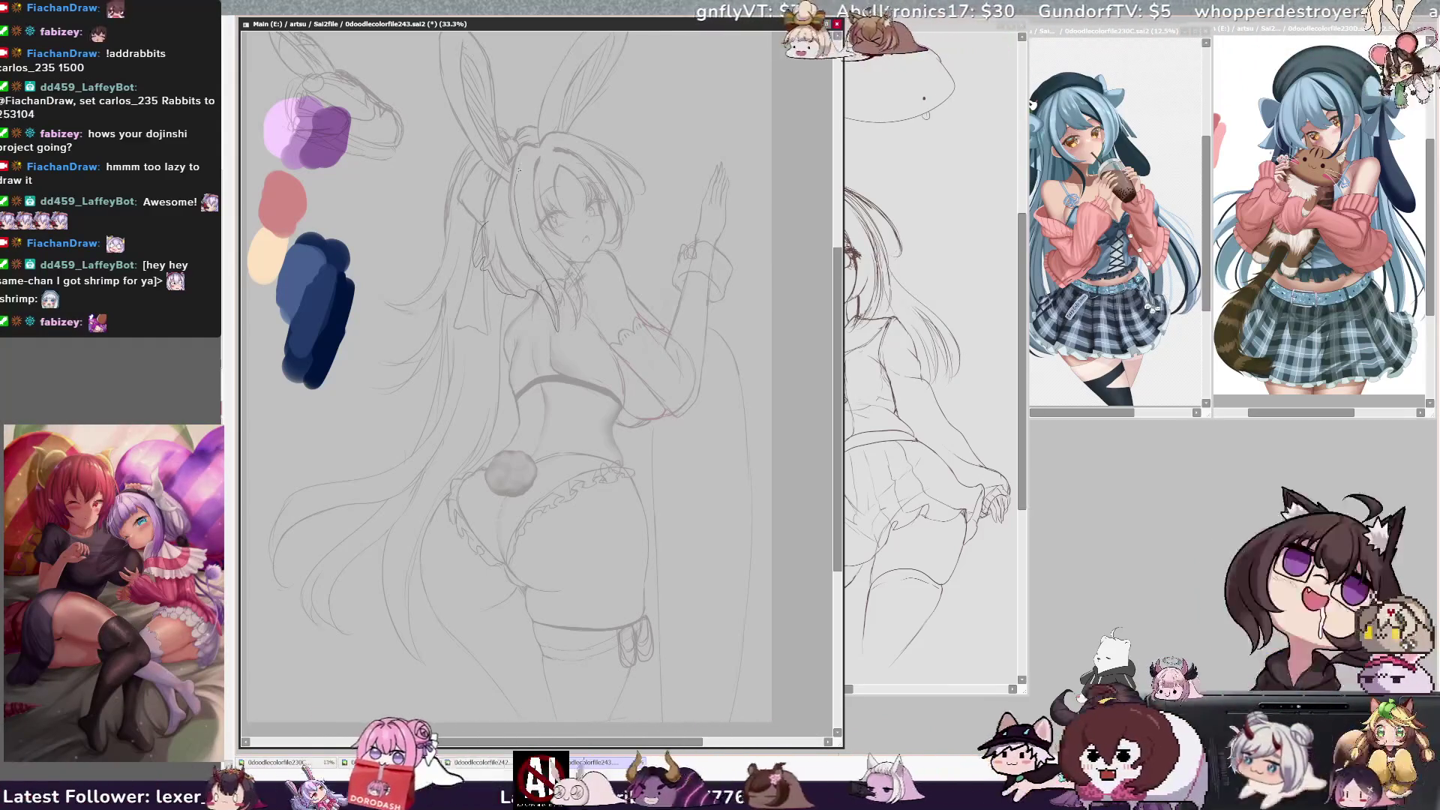
left_click_drag(516, 165, 556, 327)
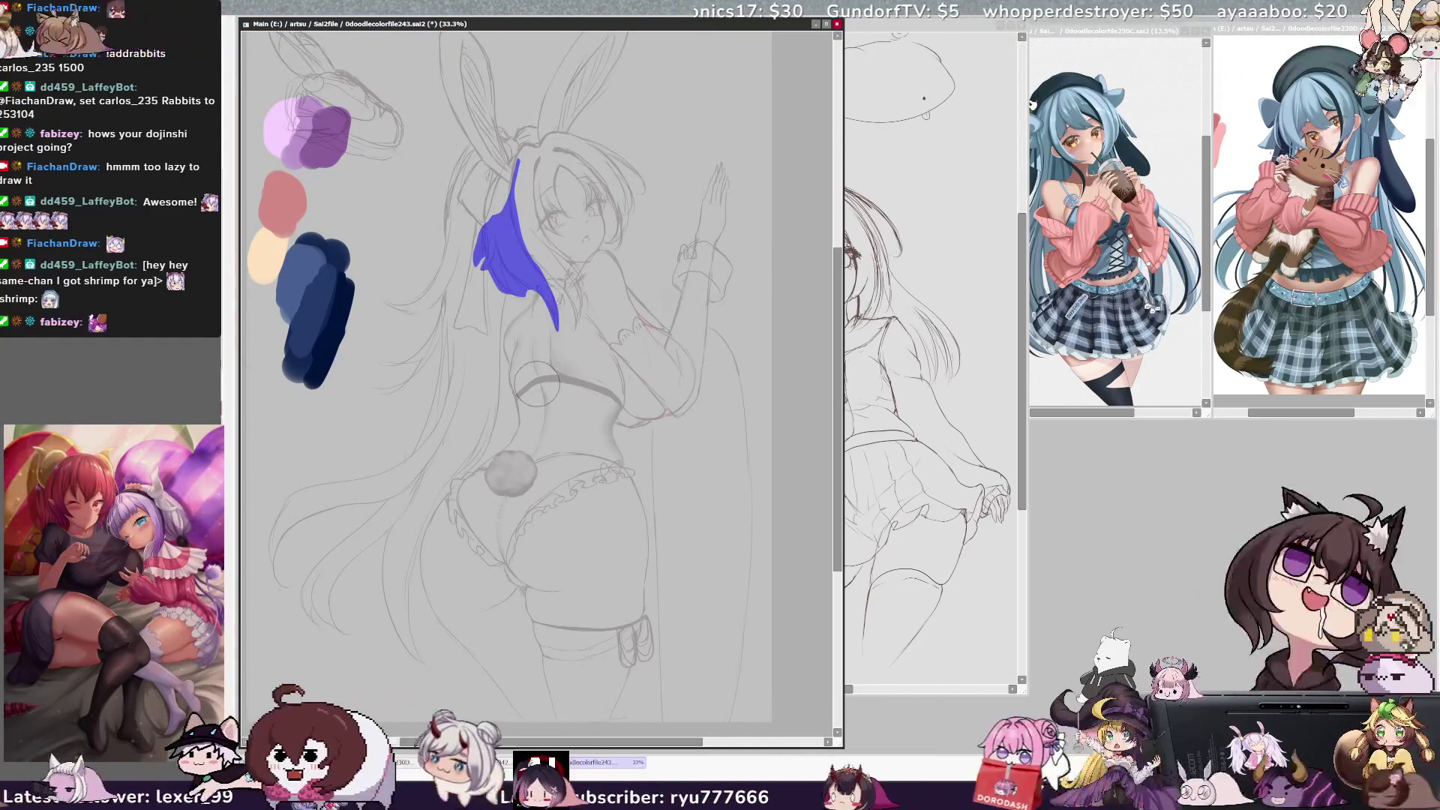
left_click_drag(515, 184, 520, 156)
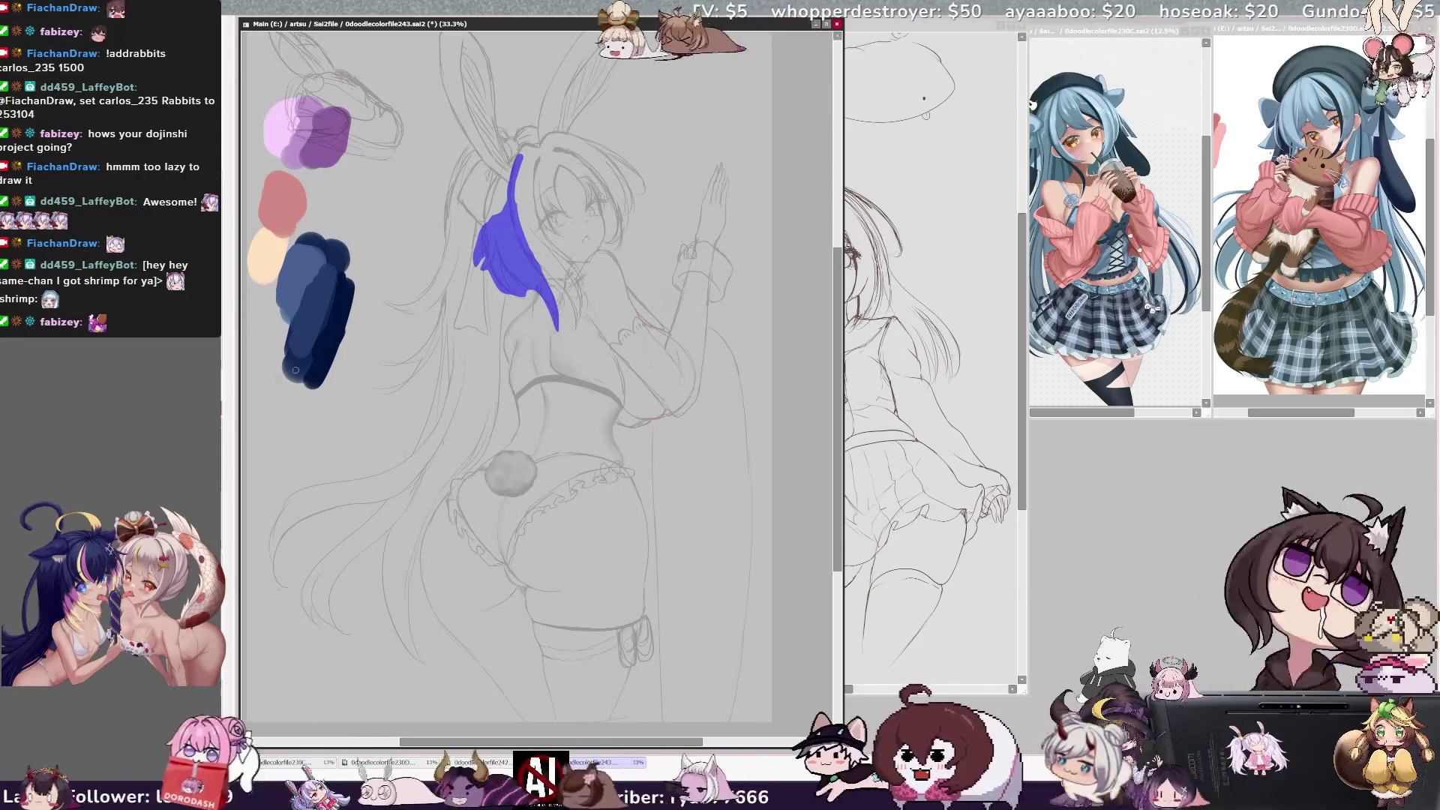
key("b")
key("ctrl+t")
left_click_drag(493, 343, 512, 328)
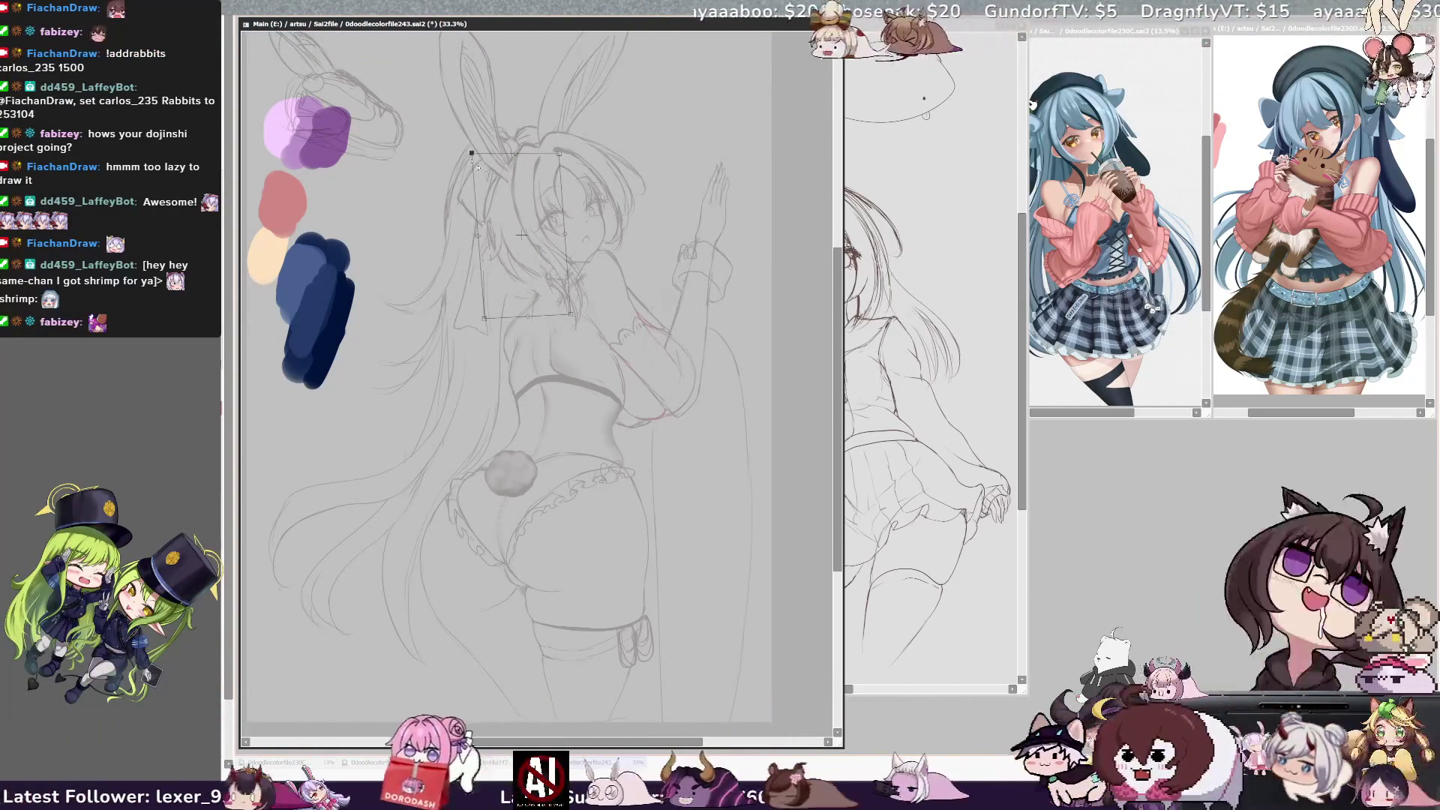
key("Return")
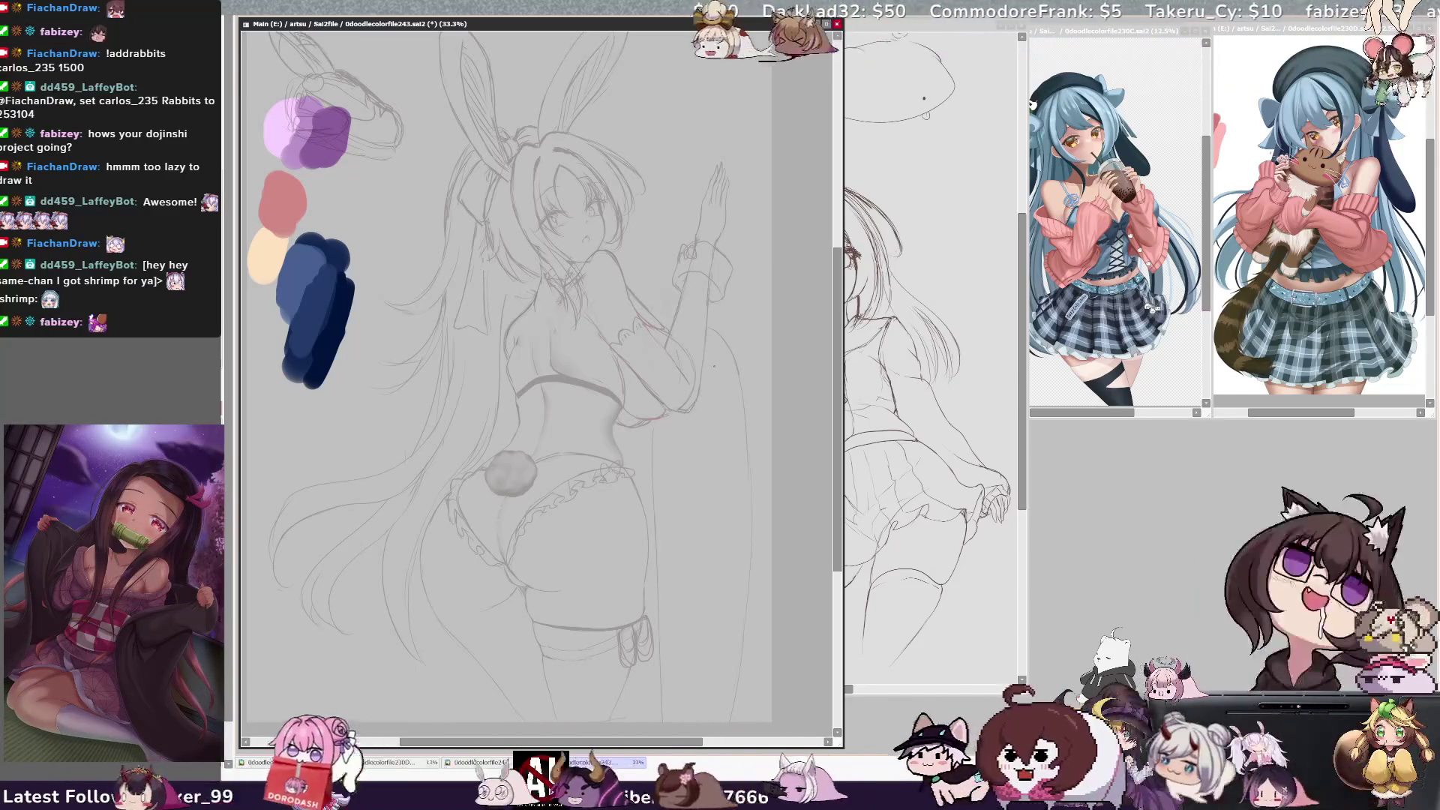
Unflip the canvas view and bring up the reference illustrations for comparison
key("h")
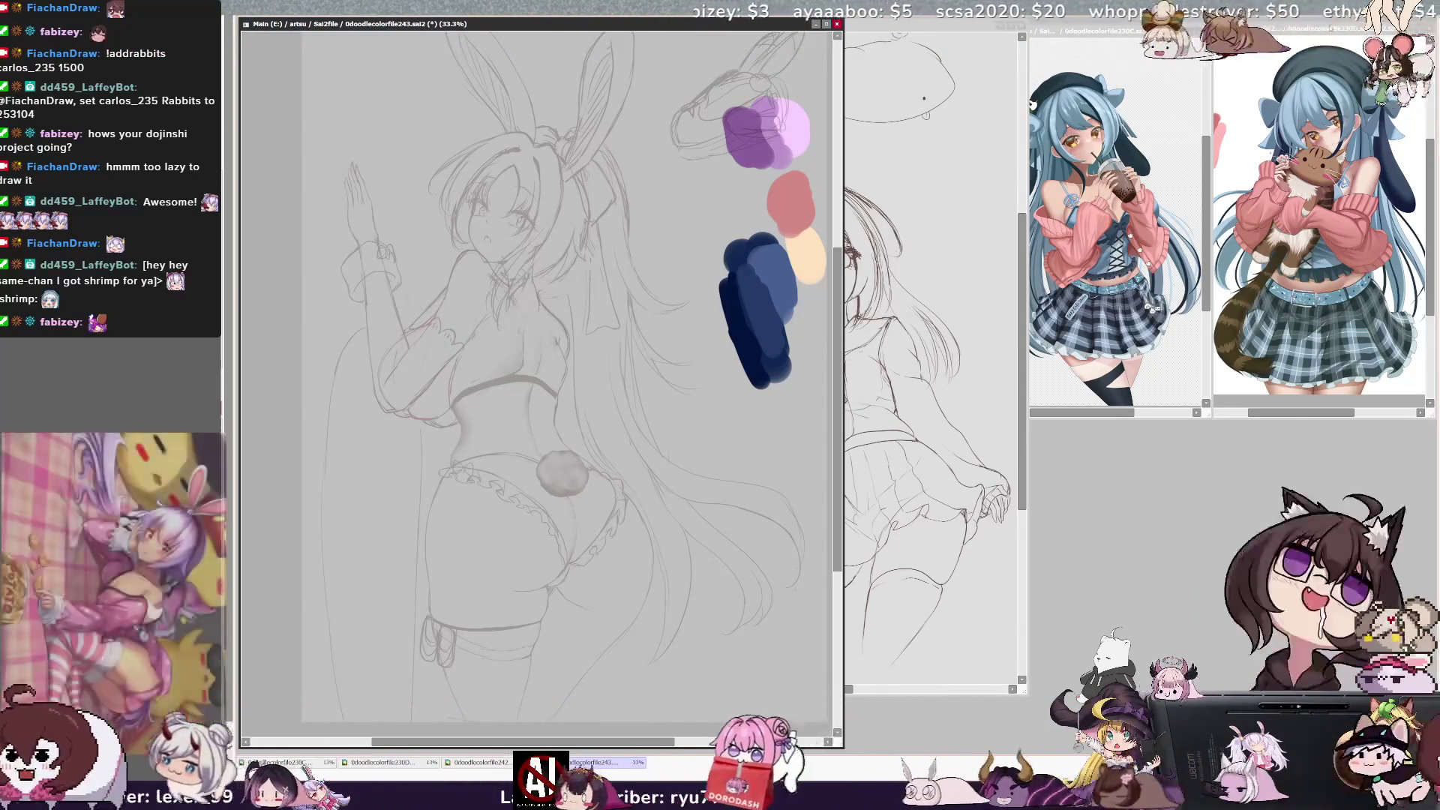
left_click(1328, 30)
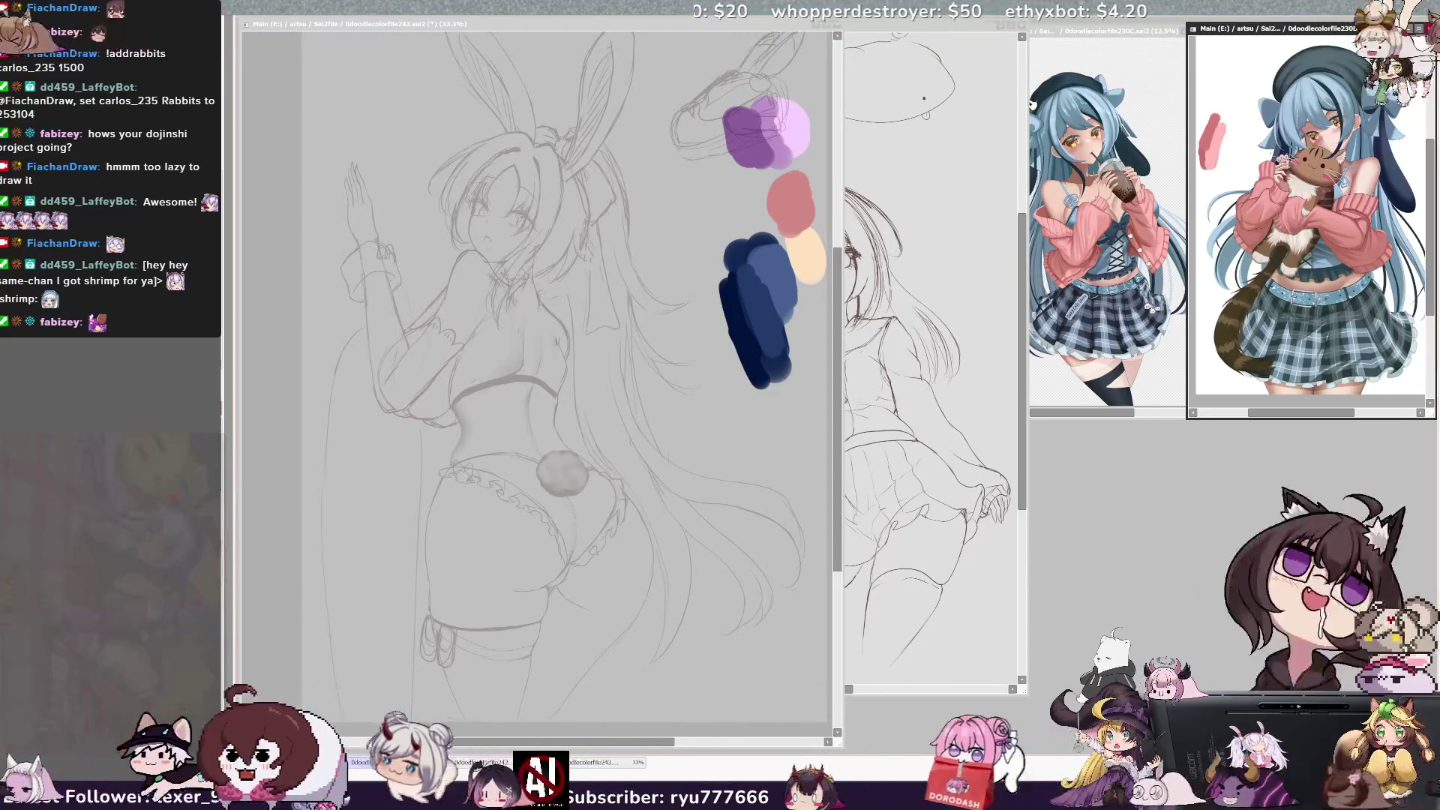
left_click_drag(651, 744, 679, 746)
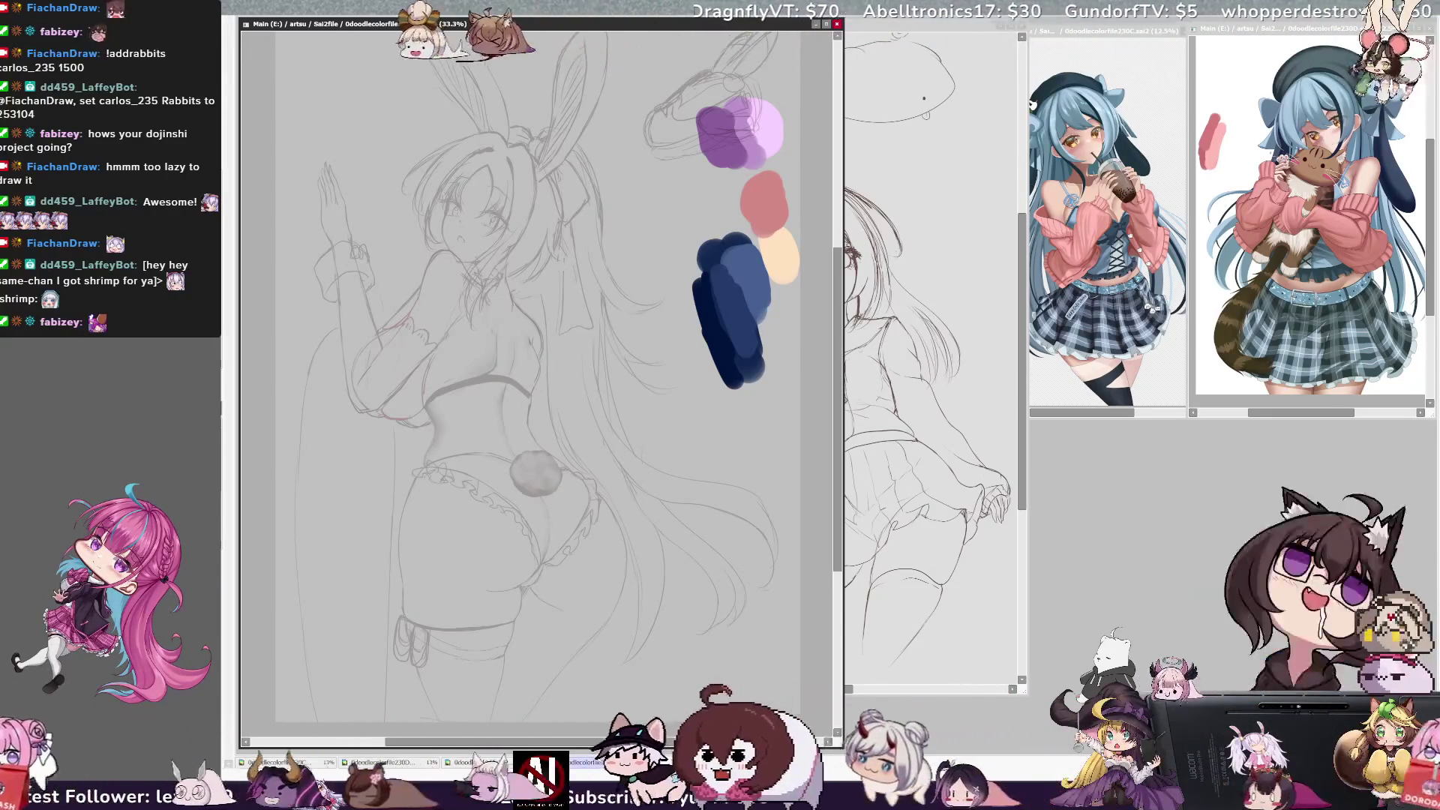
Lasso the whole hair mass, test a flat blue fill inside it, then undo the fill
left_click_drag(839, 367, 838, 345)
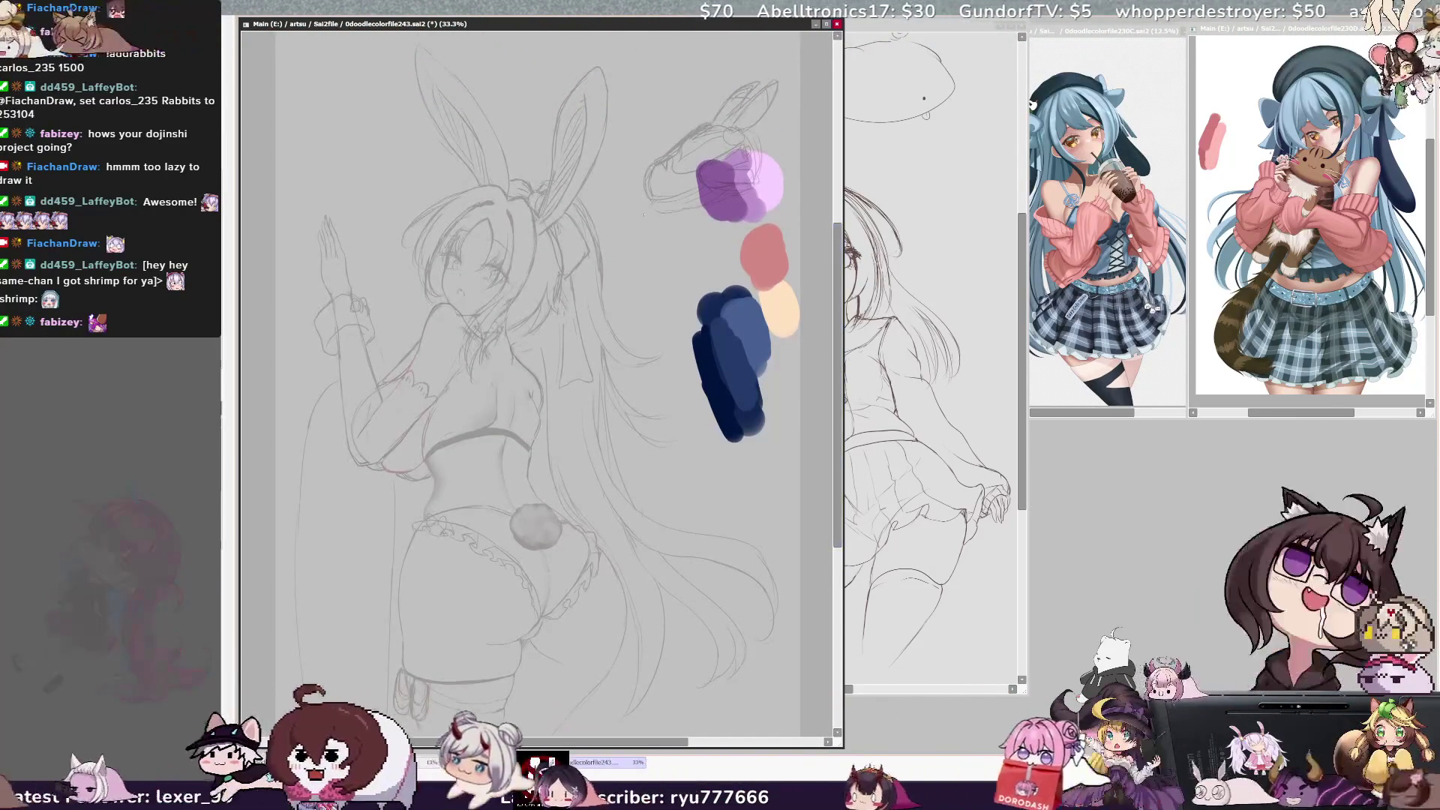
left_click_drag(417, 42, 435, 304)
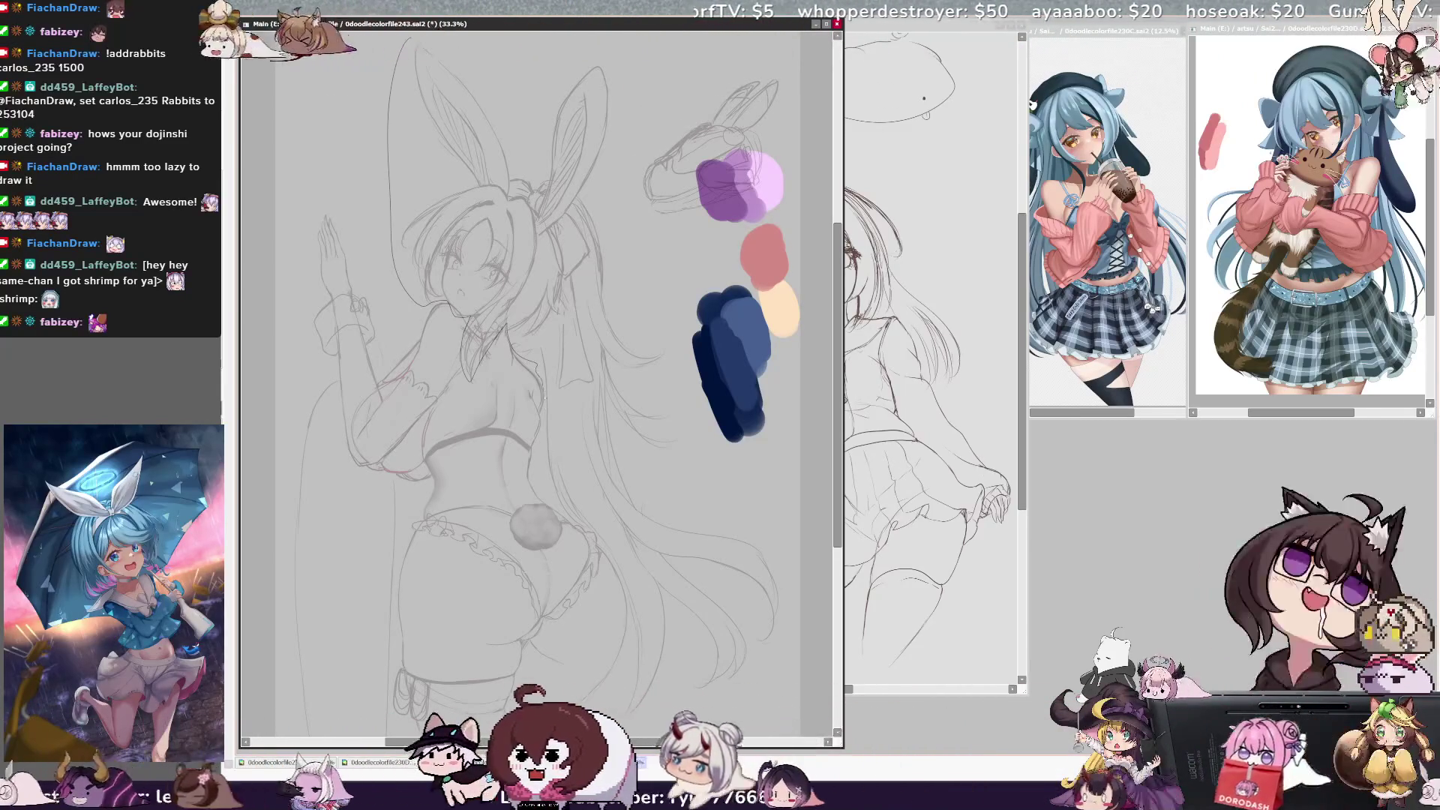
left_click_drag(724, 733, 804, 660)
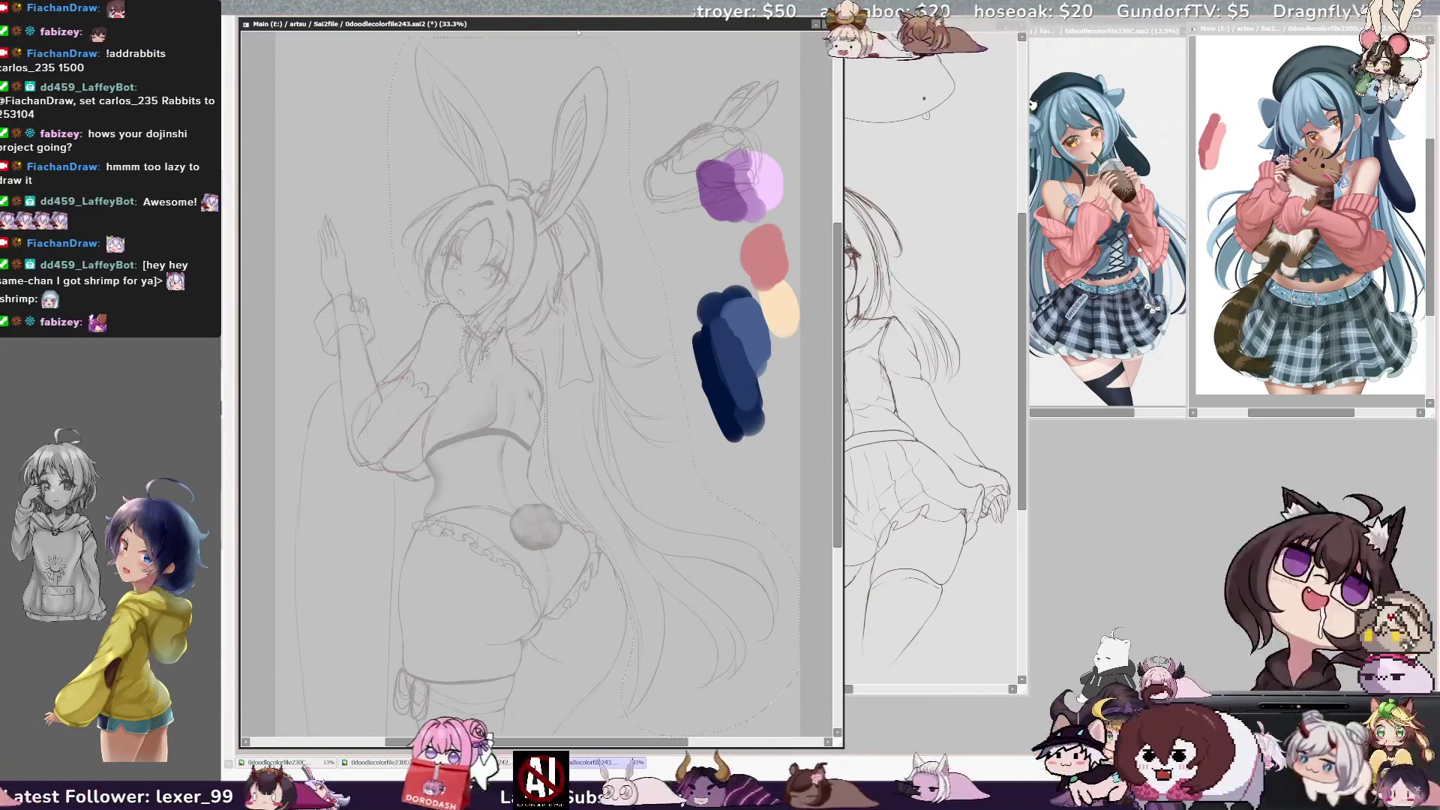
key("alt+BackSpace")
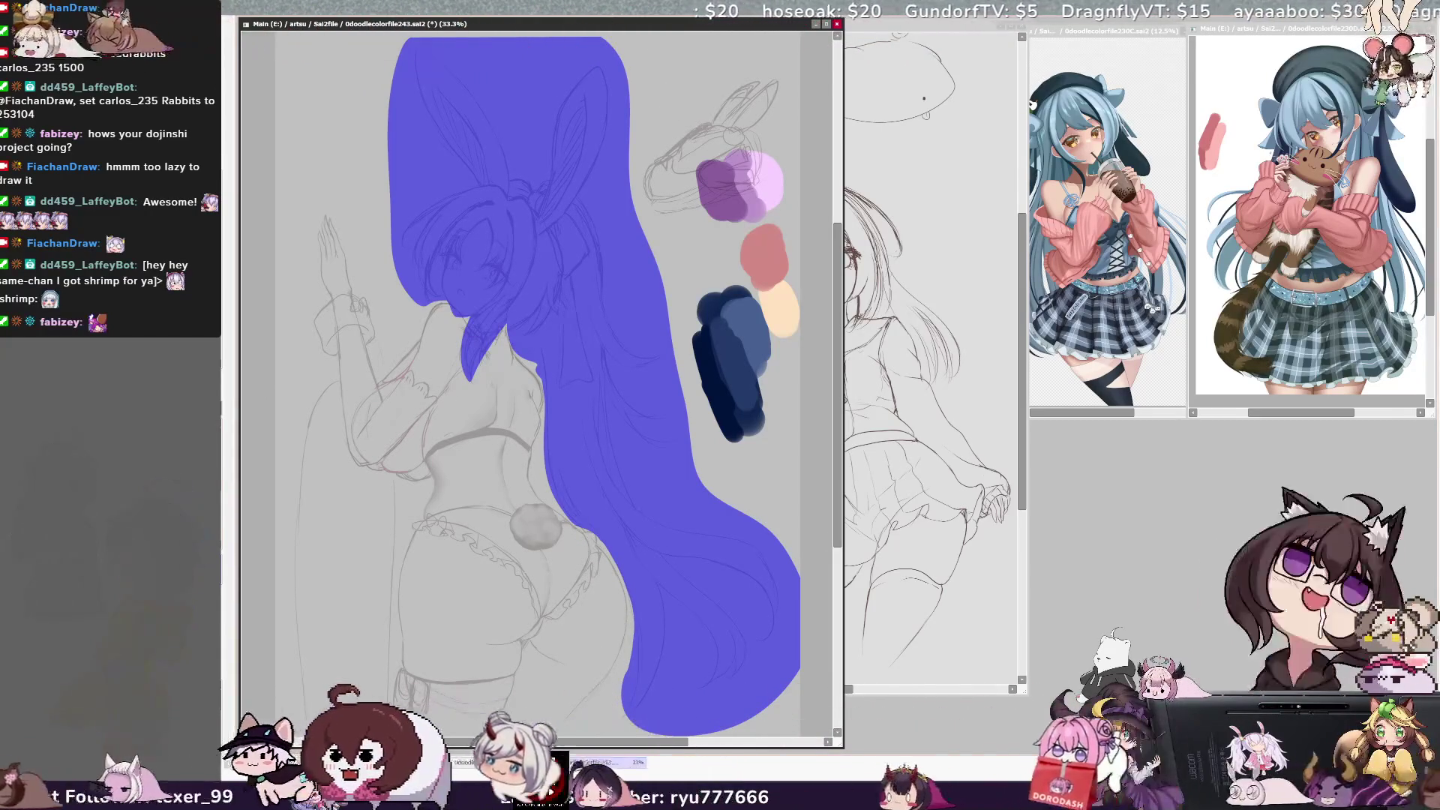
key("ctrl+z")
Transform the selected sketch to nudge it slightly down and left
key("ctrl+t")
left_click_drag(713, 532, 713, 546)
key("Return")
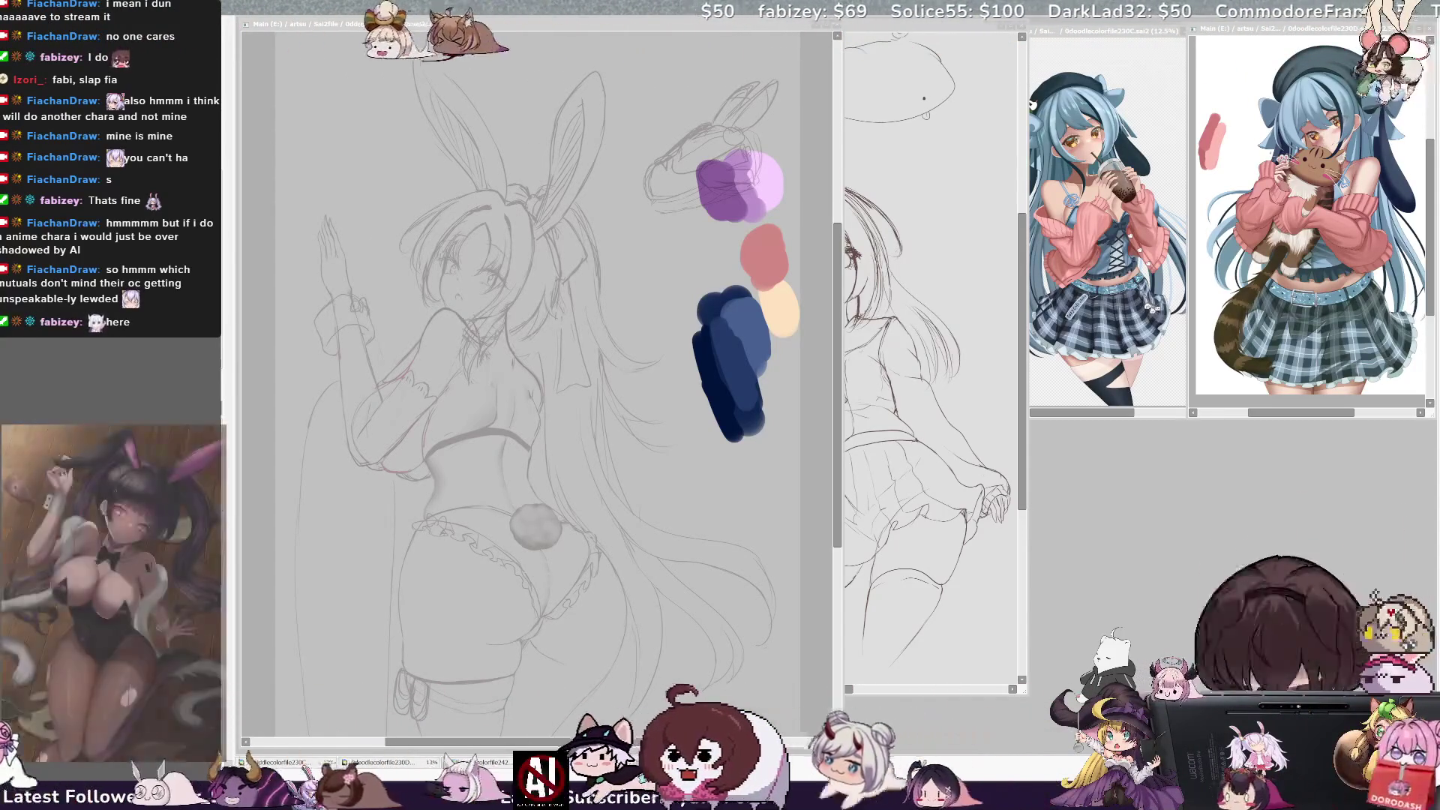
Zoom in on the face, redraw the line down the left cheek beside the eye, then zoom out
left_click(682, 499)
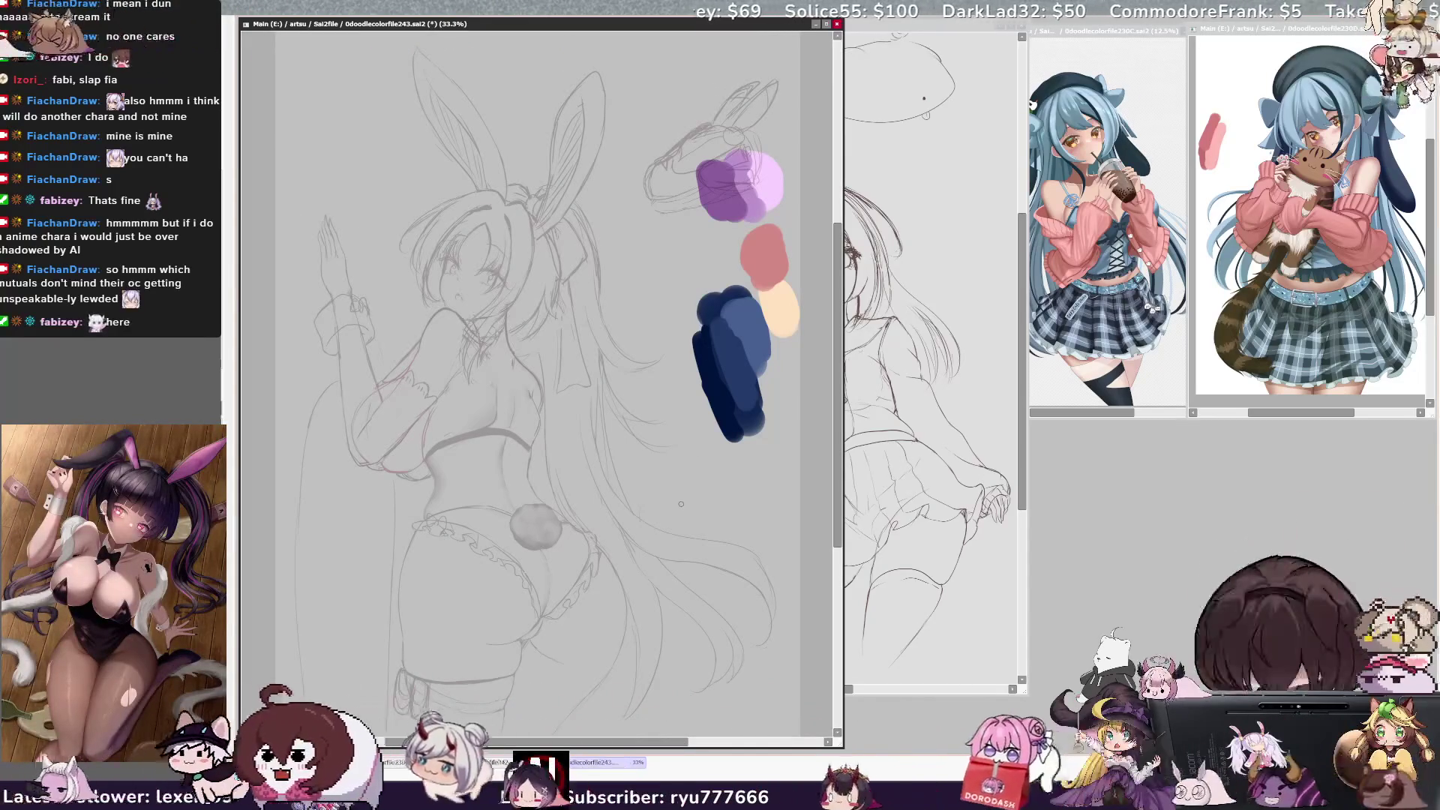
scroll(536, 358, "left", 1)
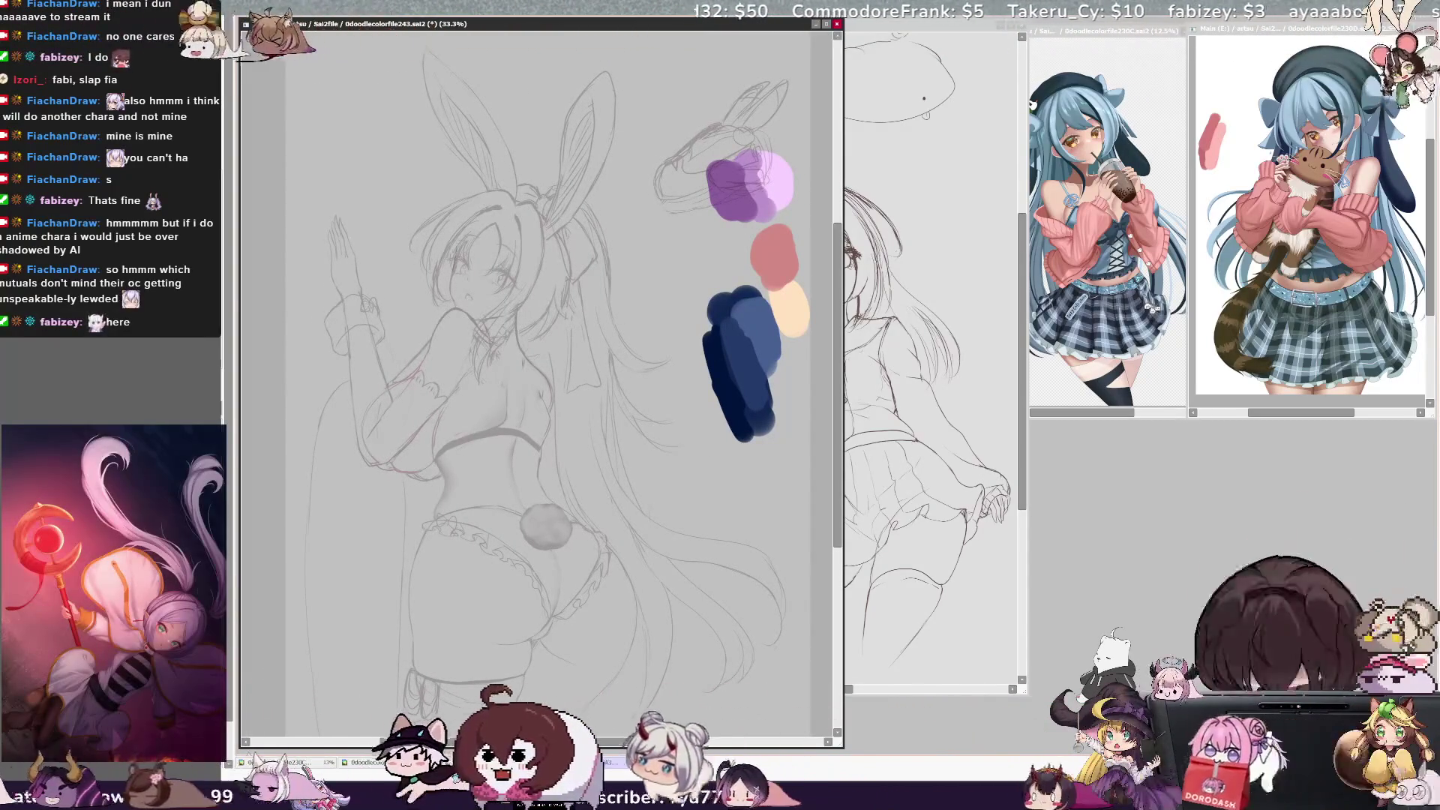
key("ctrl+plus")
key("ctrl+plus")
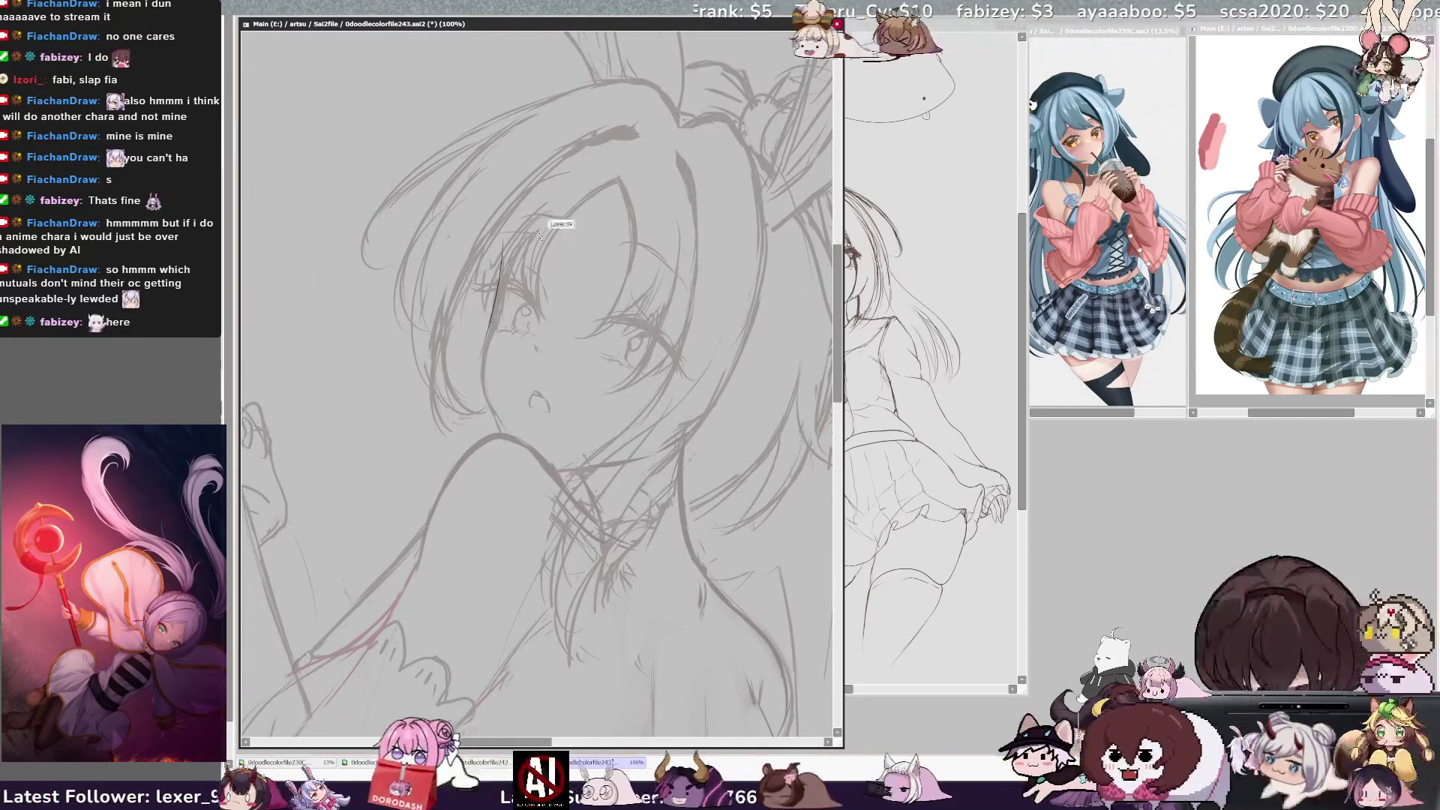
left_click_drag(506, 232, 486, 345)
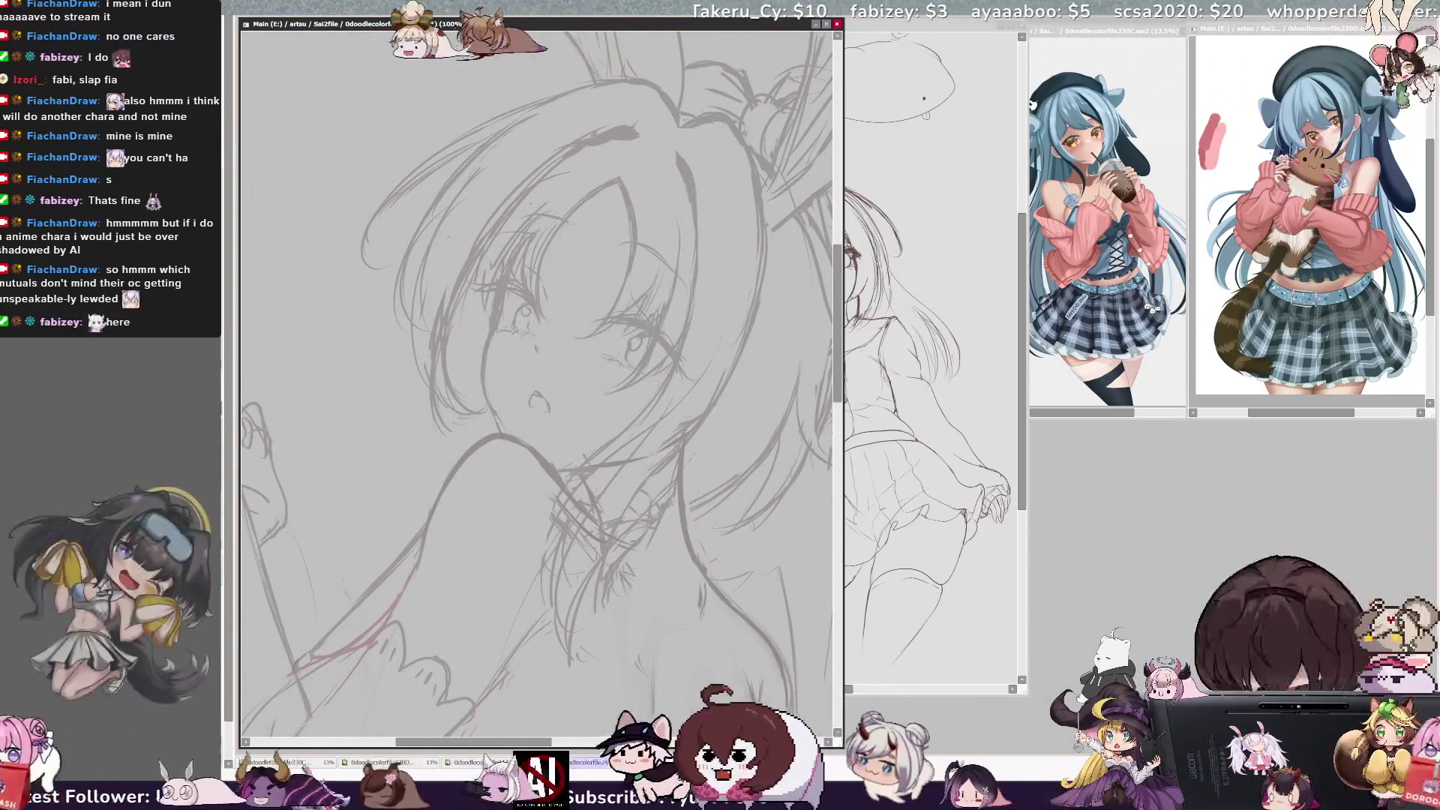
mouse_move(527, 198)
left_mouse_down()
mouse_move(489, 349)
mouse_move(510, 438)
left_mouse_up()
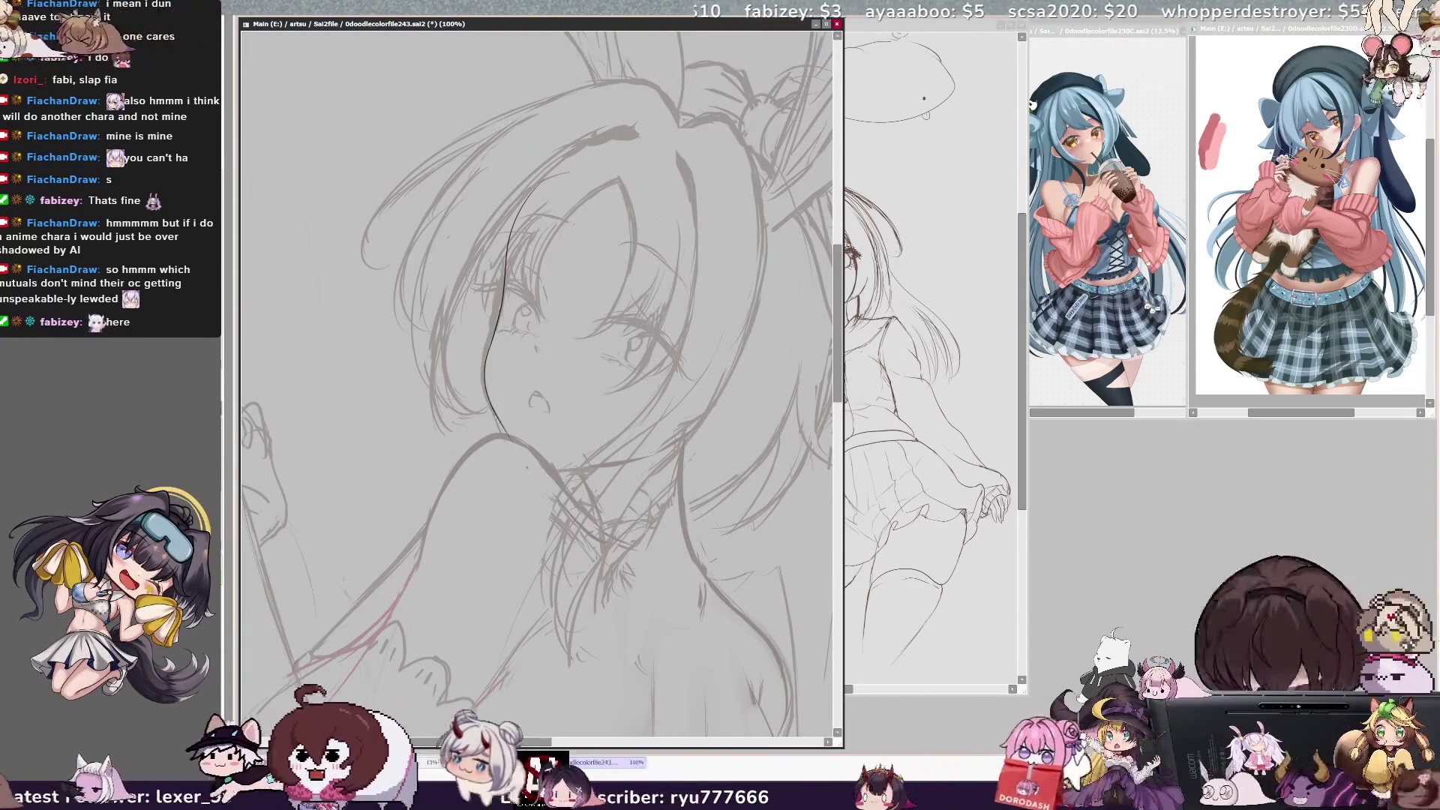
key("ctrl+z")
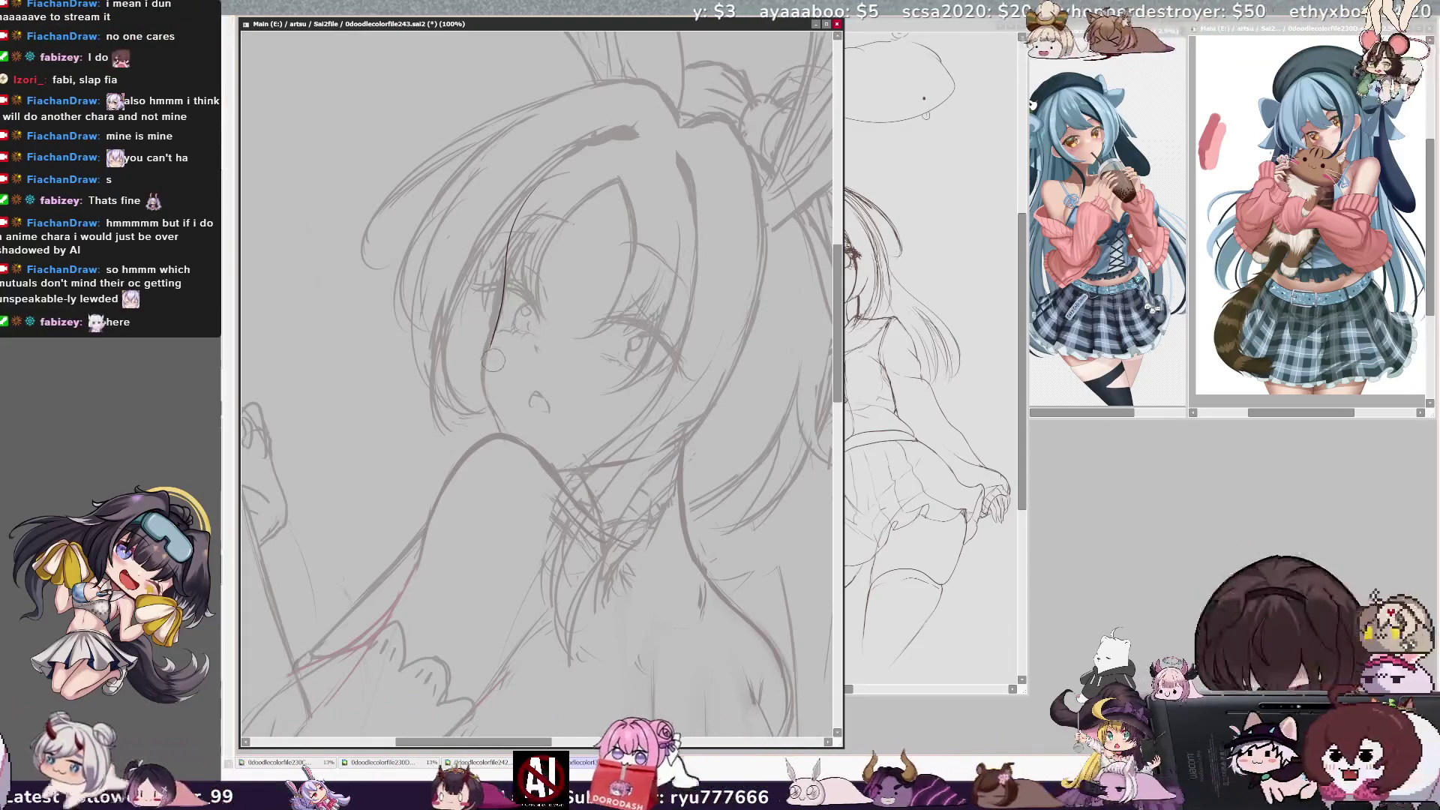
left_click_drag(495, 332, 486, 386)
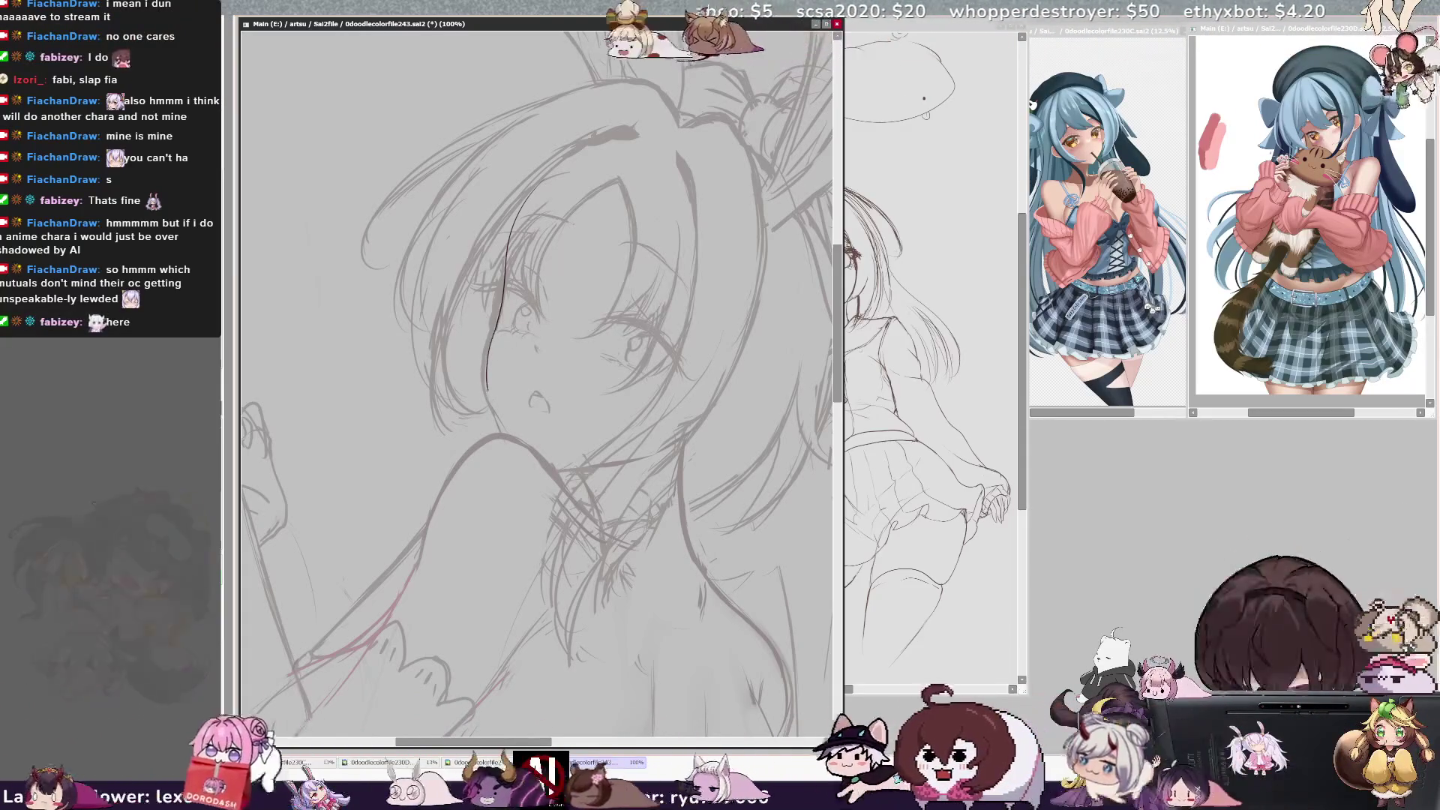
left_click_drag(488, 330, 510, 446)
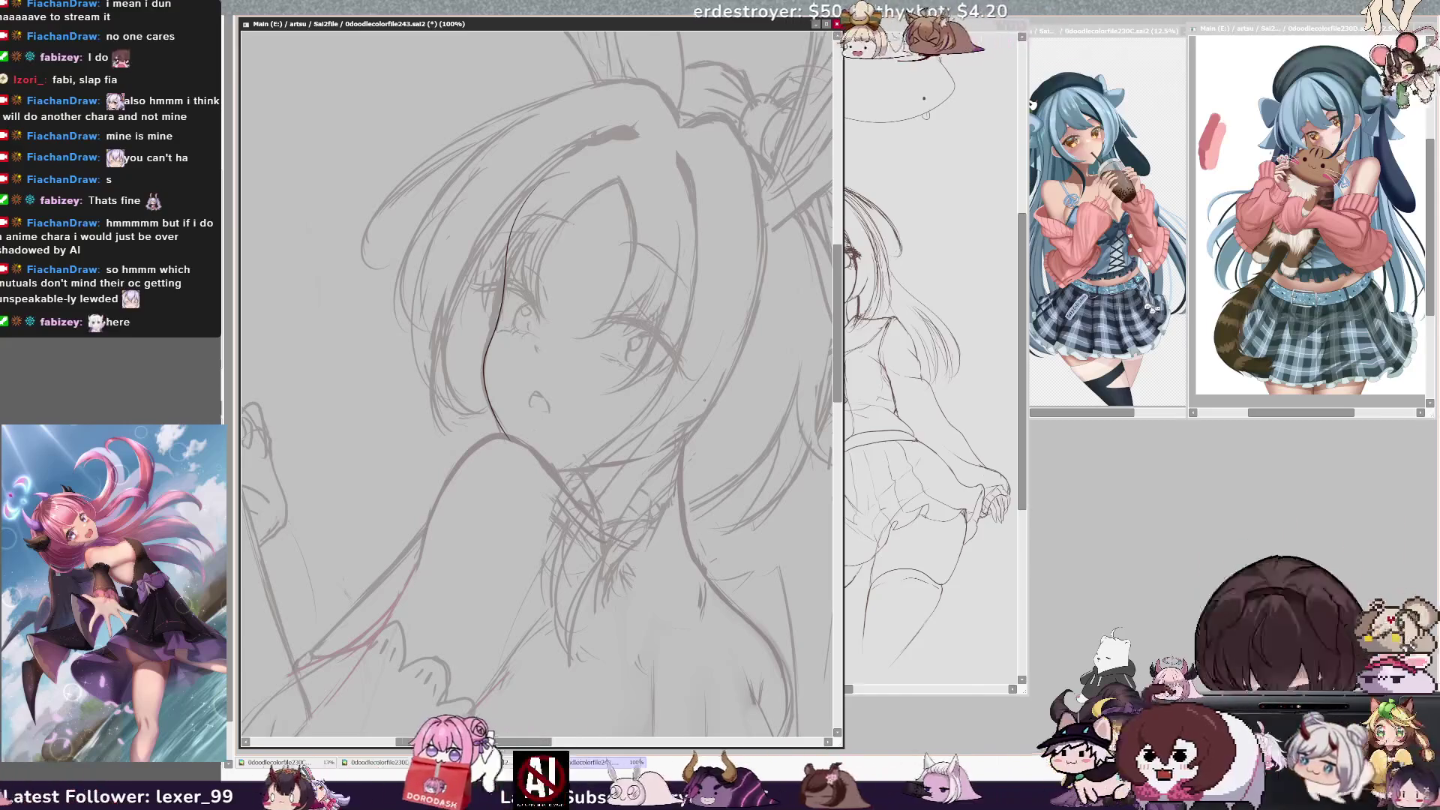
key("minus")
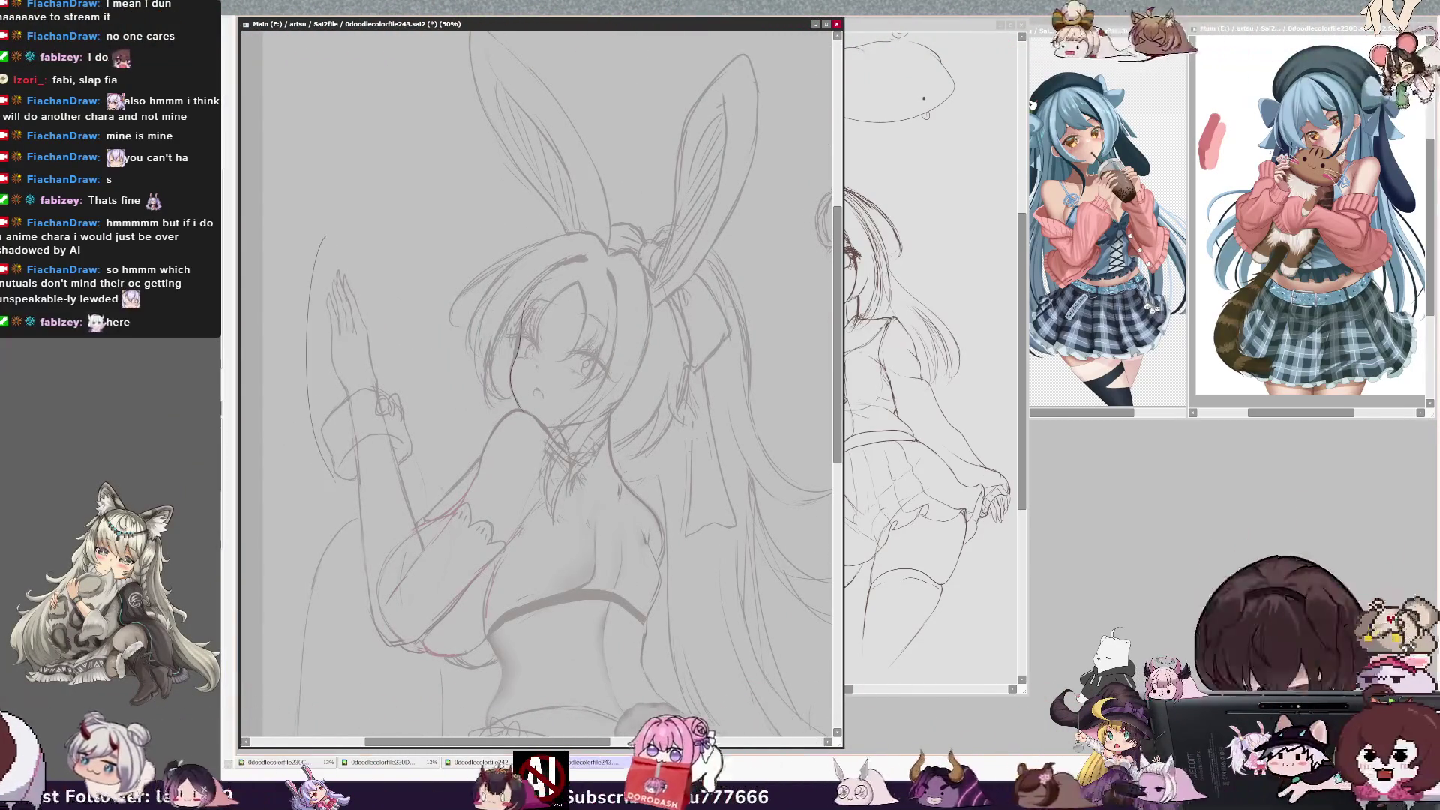
Deselect the lasso selection around the sketched hand and scroll down the canvas
key("ctrl+d")
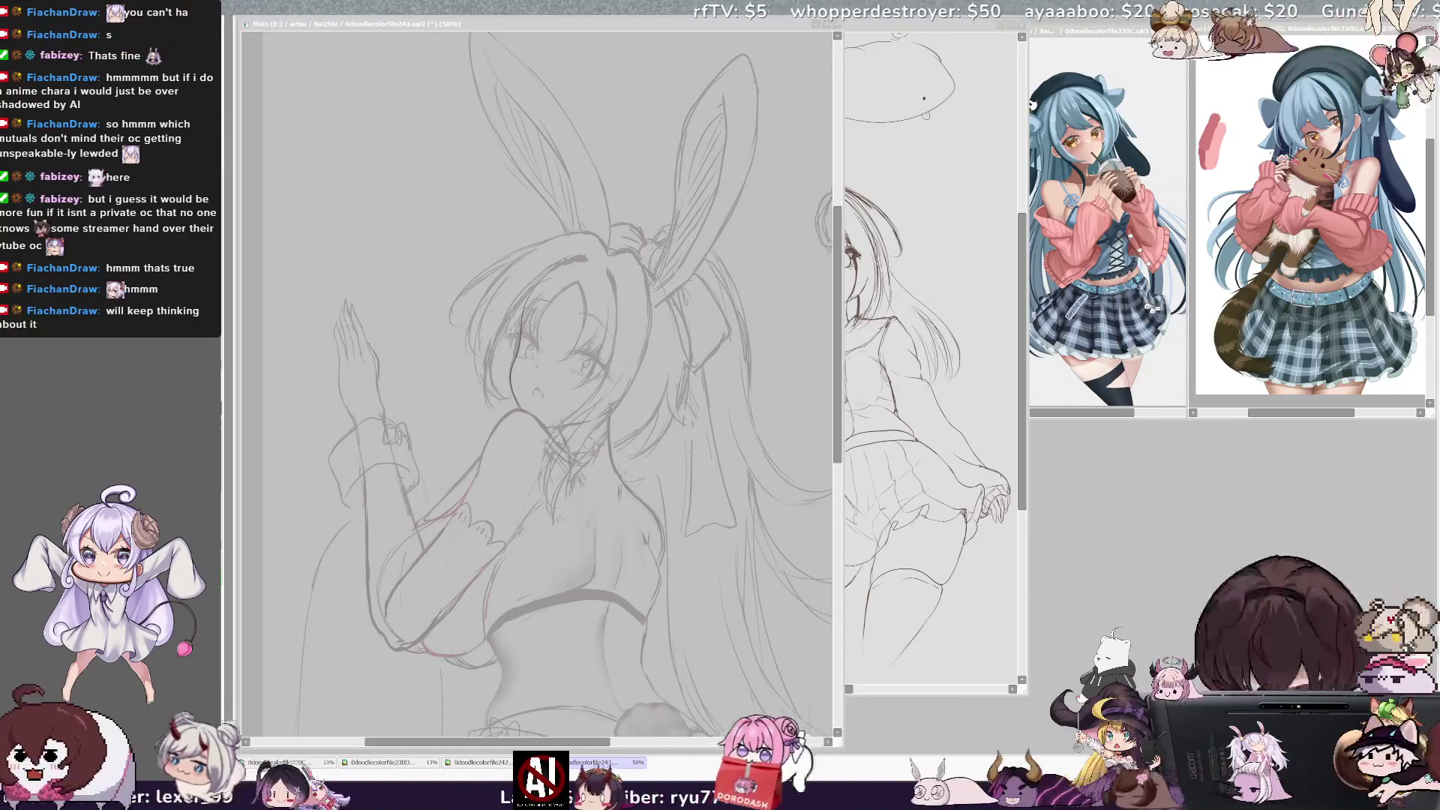
scroll(536, 383, "down", 3)
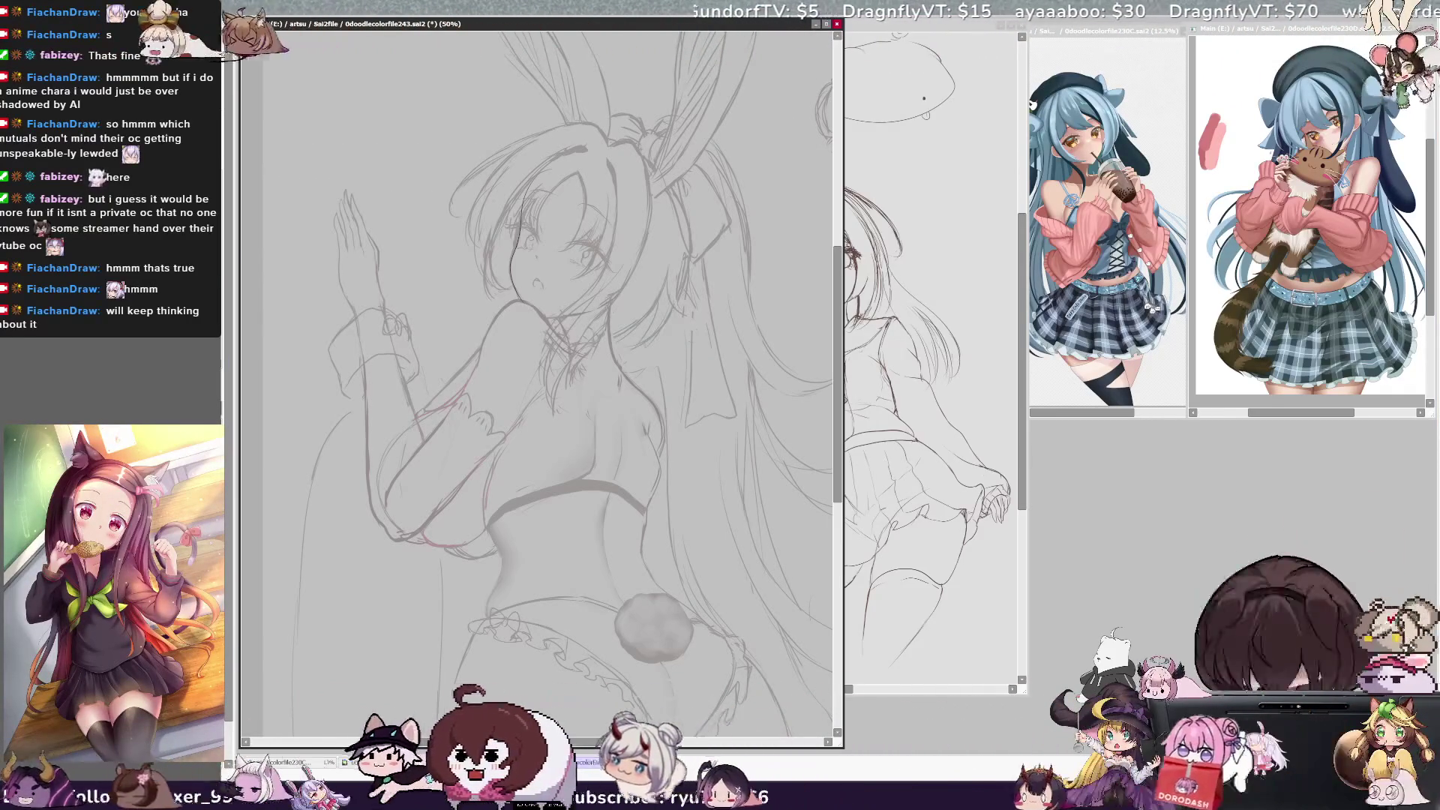
Draw a loop stroke beside the face, then pan until the purple, pink and navy swatches are visible
left_click_drag(577, 128, 585, 214)
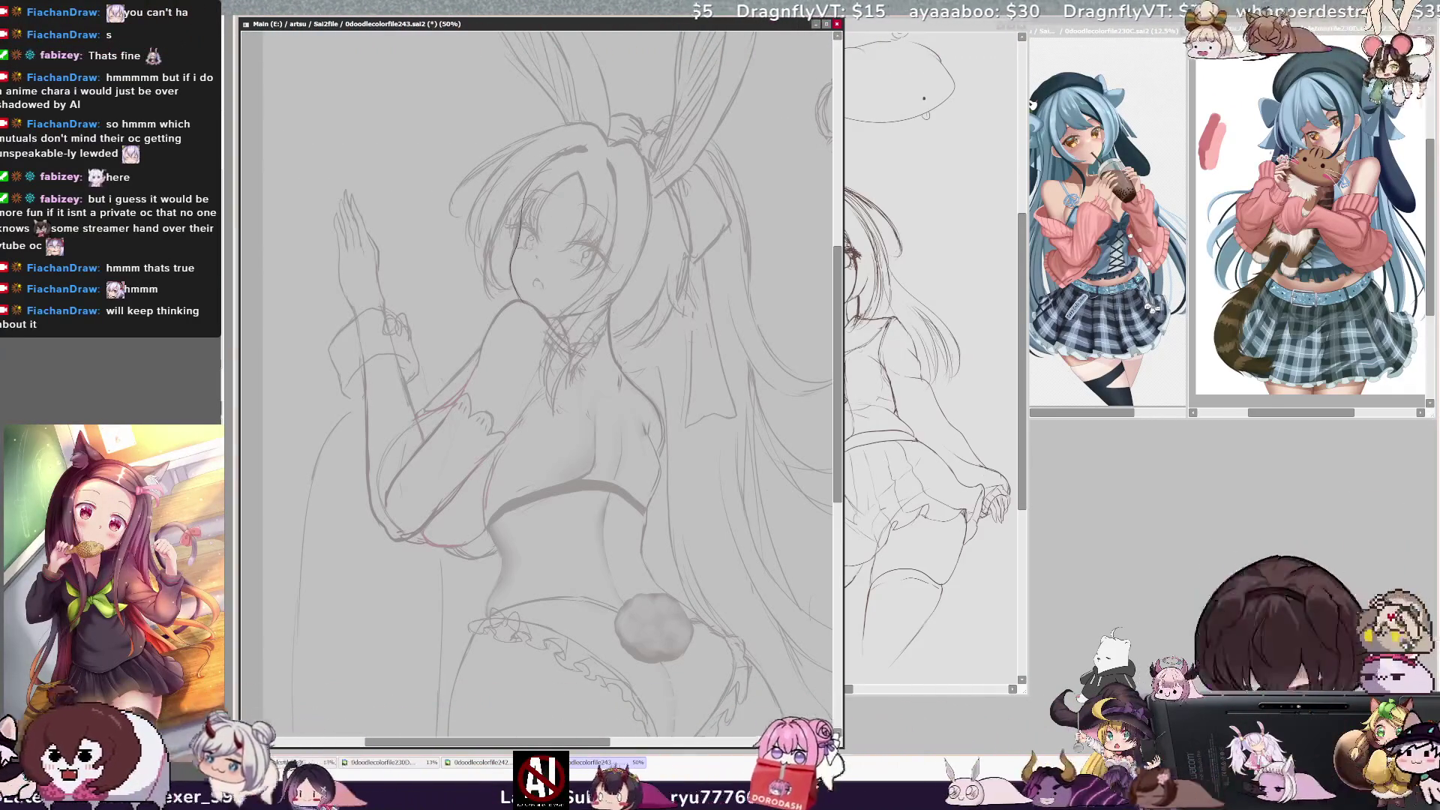
scroll(537, 382, "right", 5)
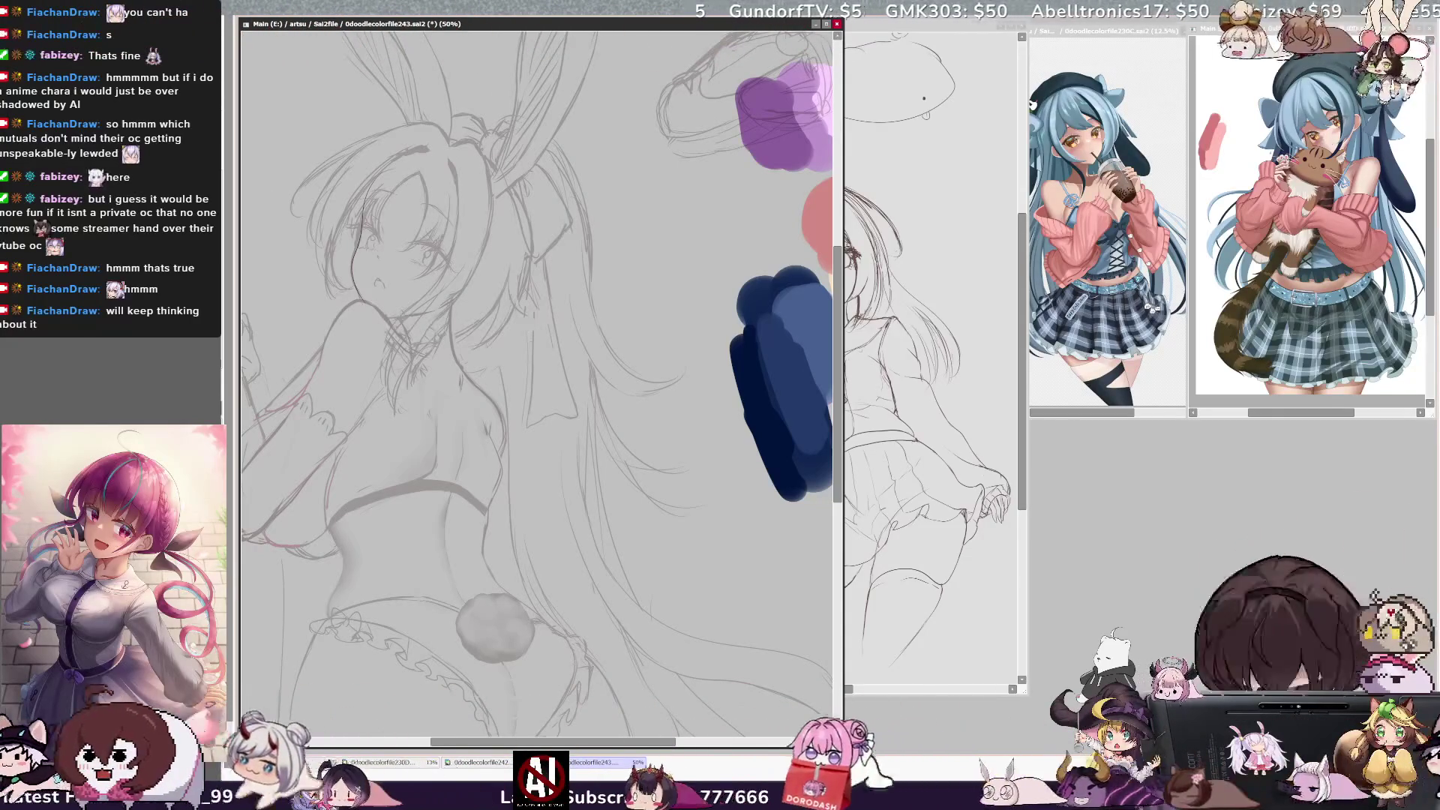
Dab purple onto the head and paint along the top of the hair with a smaller brush
mouse_move(354, 176)
left_mouse_down()
mouse_move(396, 187)
mouse_move(426, 143)
left_mouse_up()
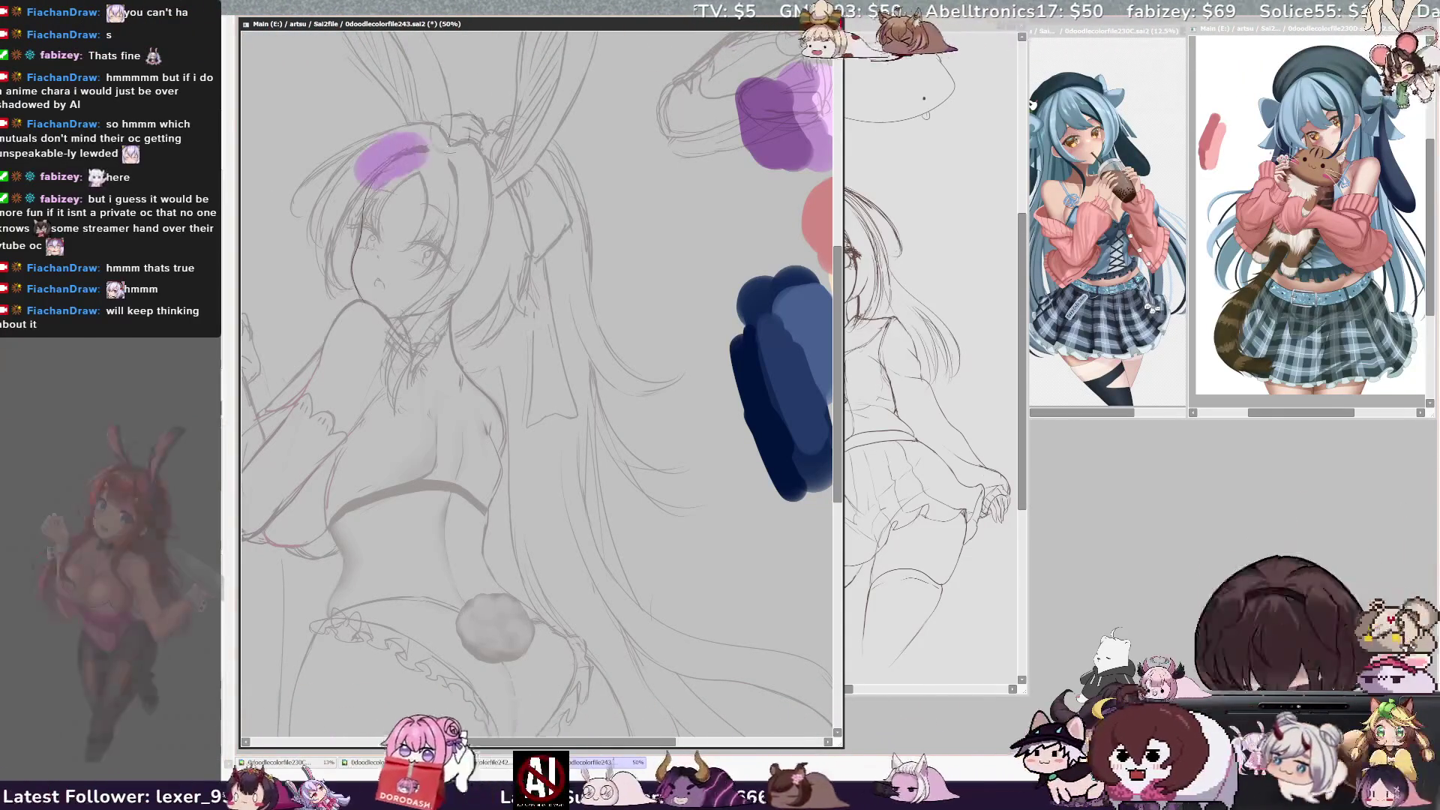
key("bracketleft")
key("bracketleft")
key("bracketleft")
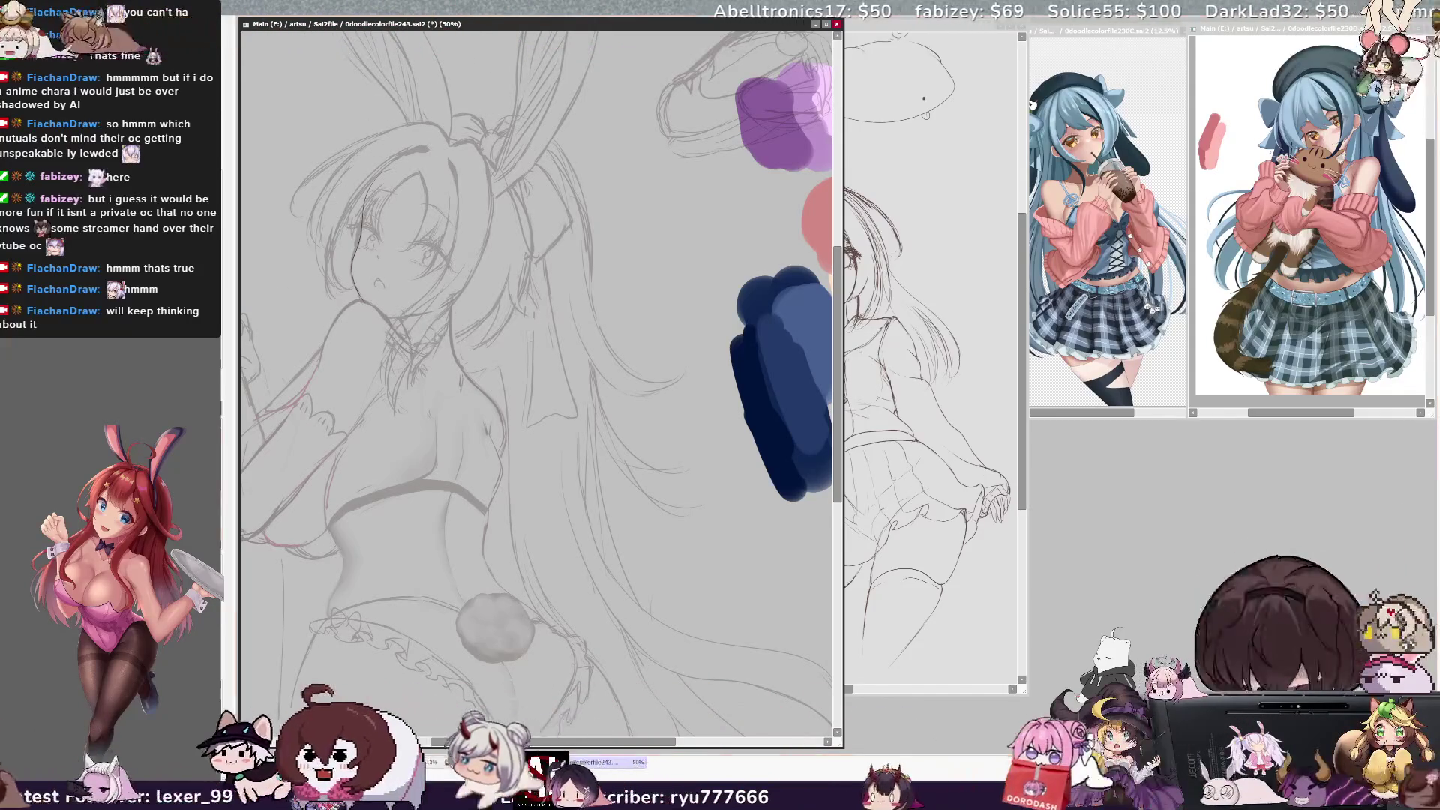
key("Delete")
key("Delete")
key("End")
key("bracketleft")
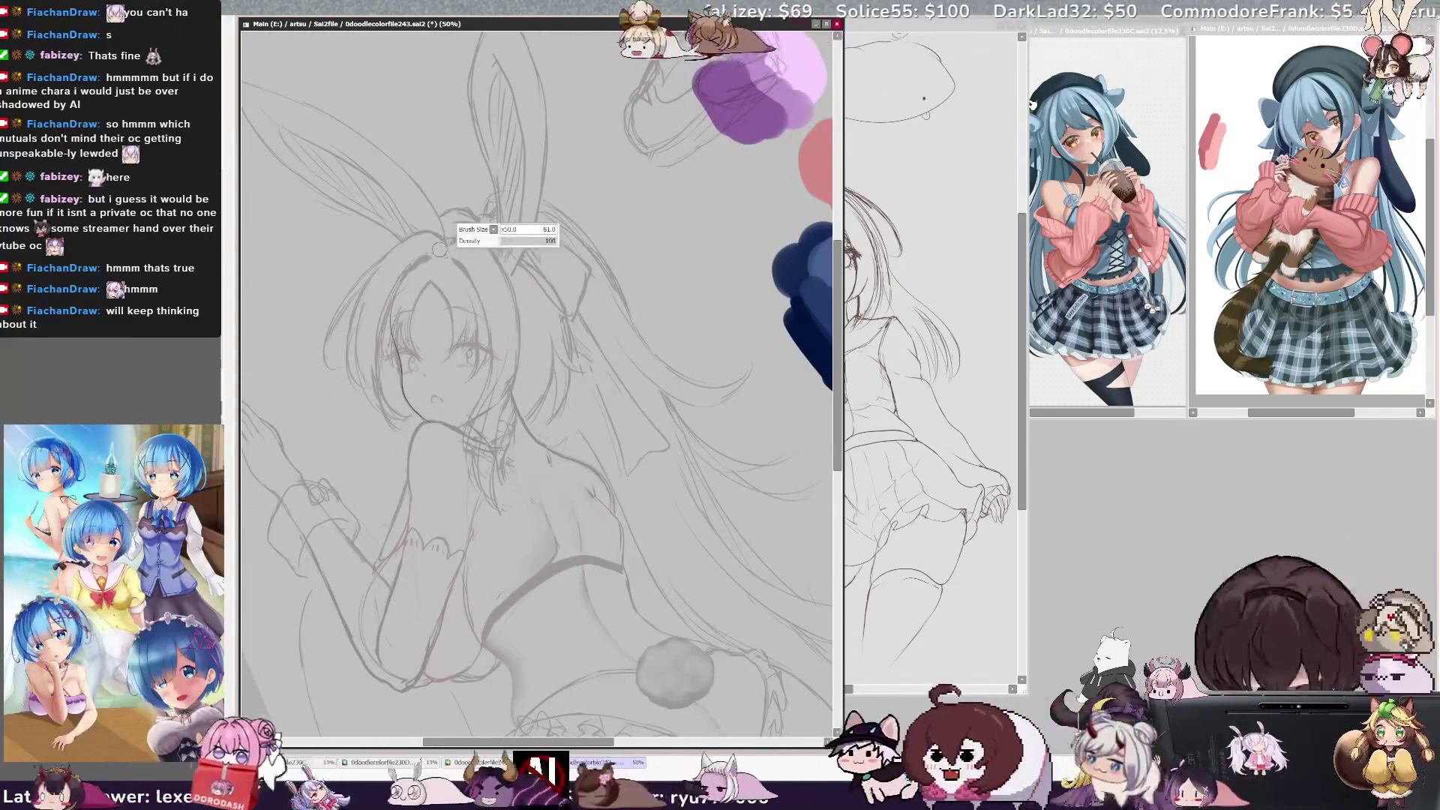
mouse_move(448, 255)
left_mouse_down()
mouse_move(409, 252)
mouse_move(435, 250)
left_mouse_up()
key("bracketright")
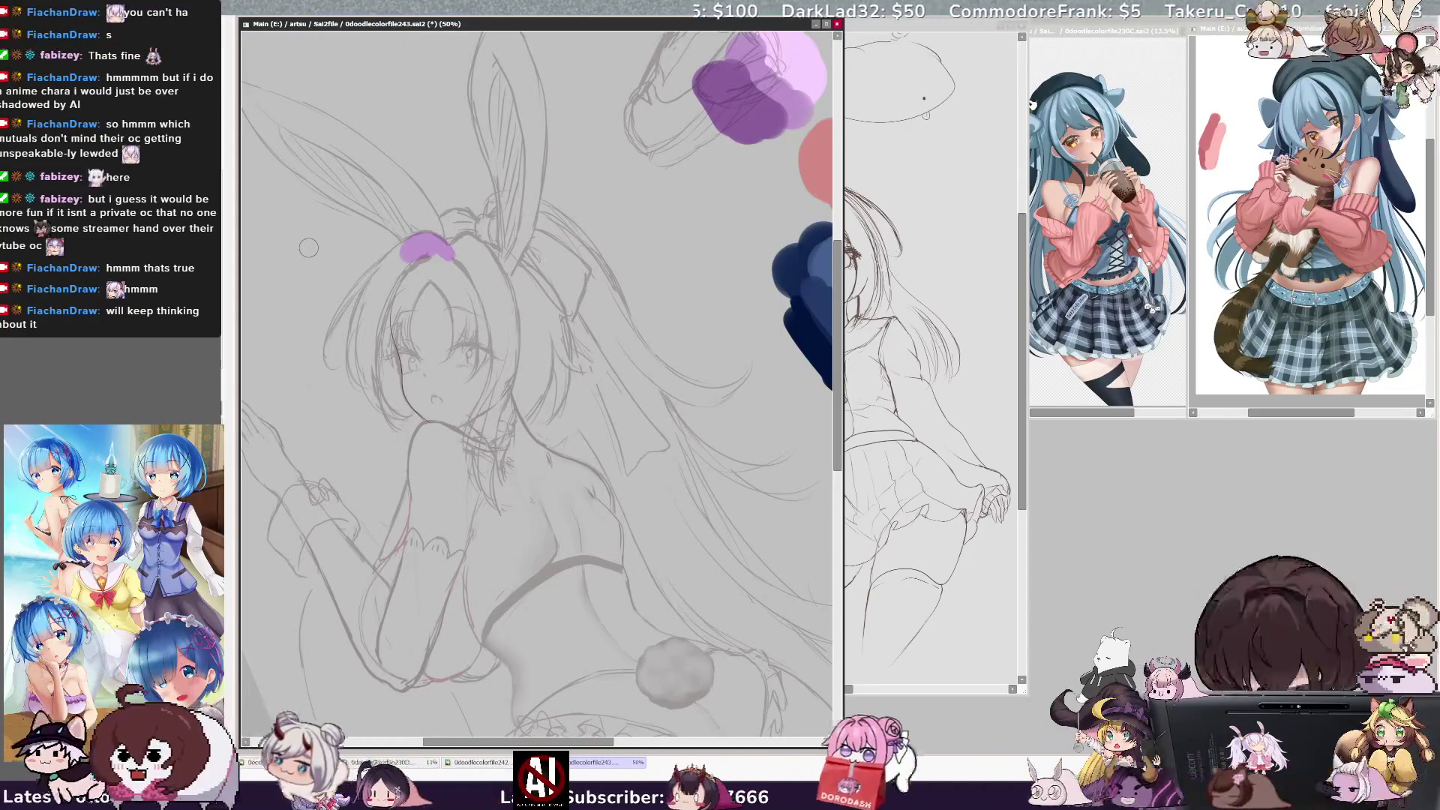
key("bracketleft")
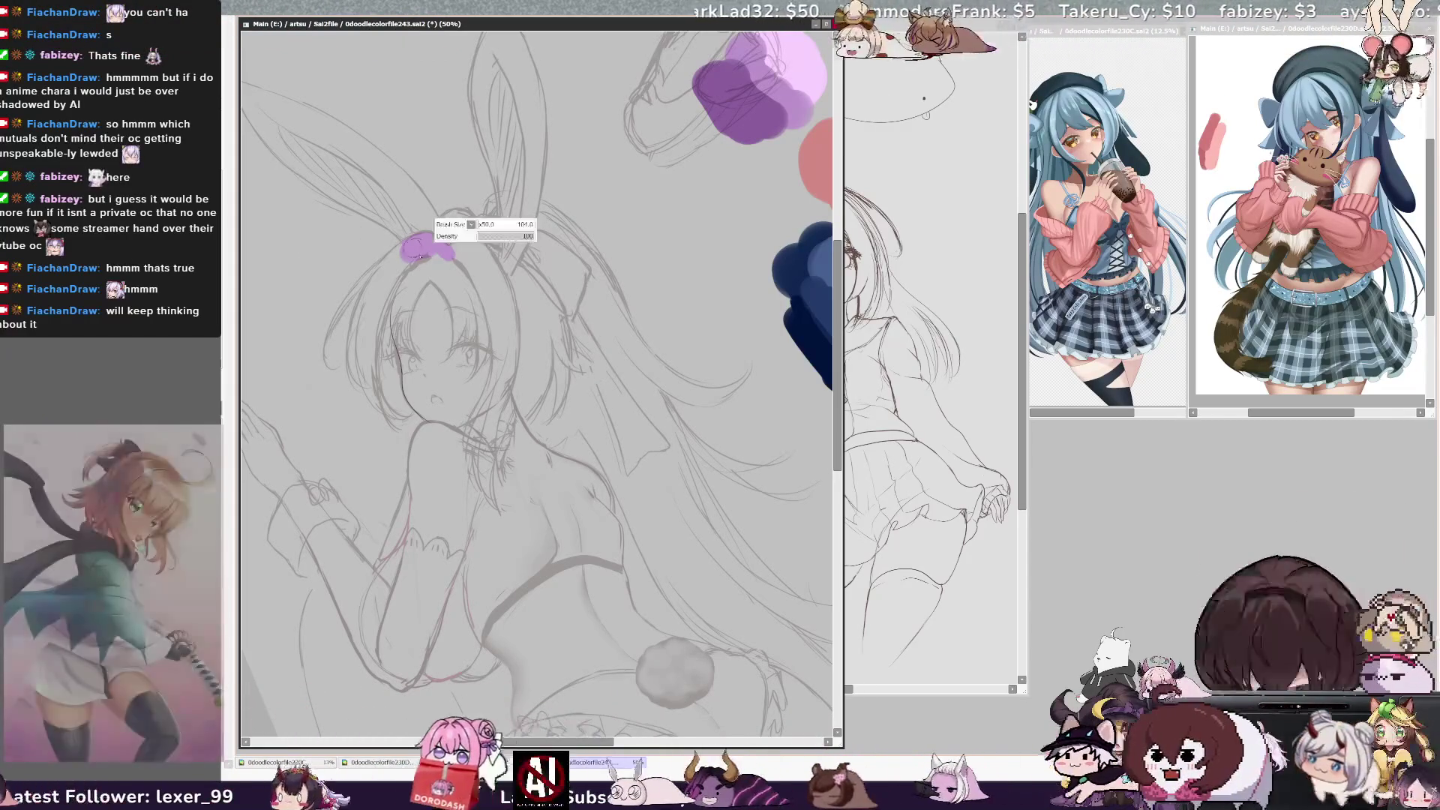
Extend the purple band down the left and right sides of the hair
left_click_drag(387, 272, 363, 318)
key("bracketright")
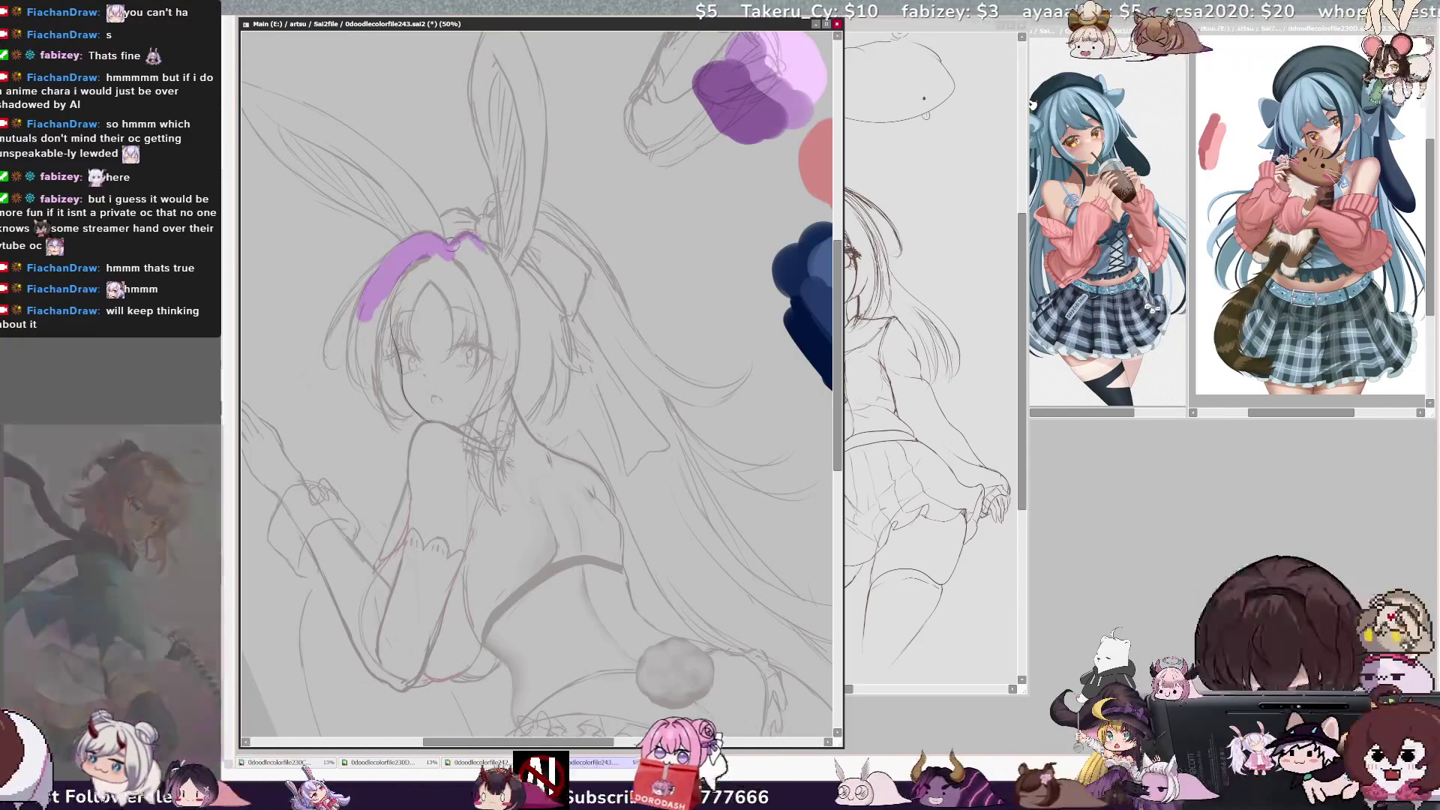
mouse_move(459, 239)
left_mouse_down()
mouse_move(502, 285)
mouse_move(513, 345)
left_mouse_up()
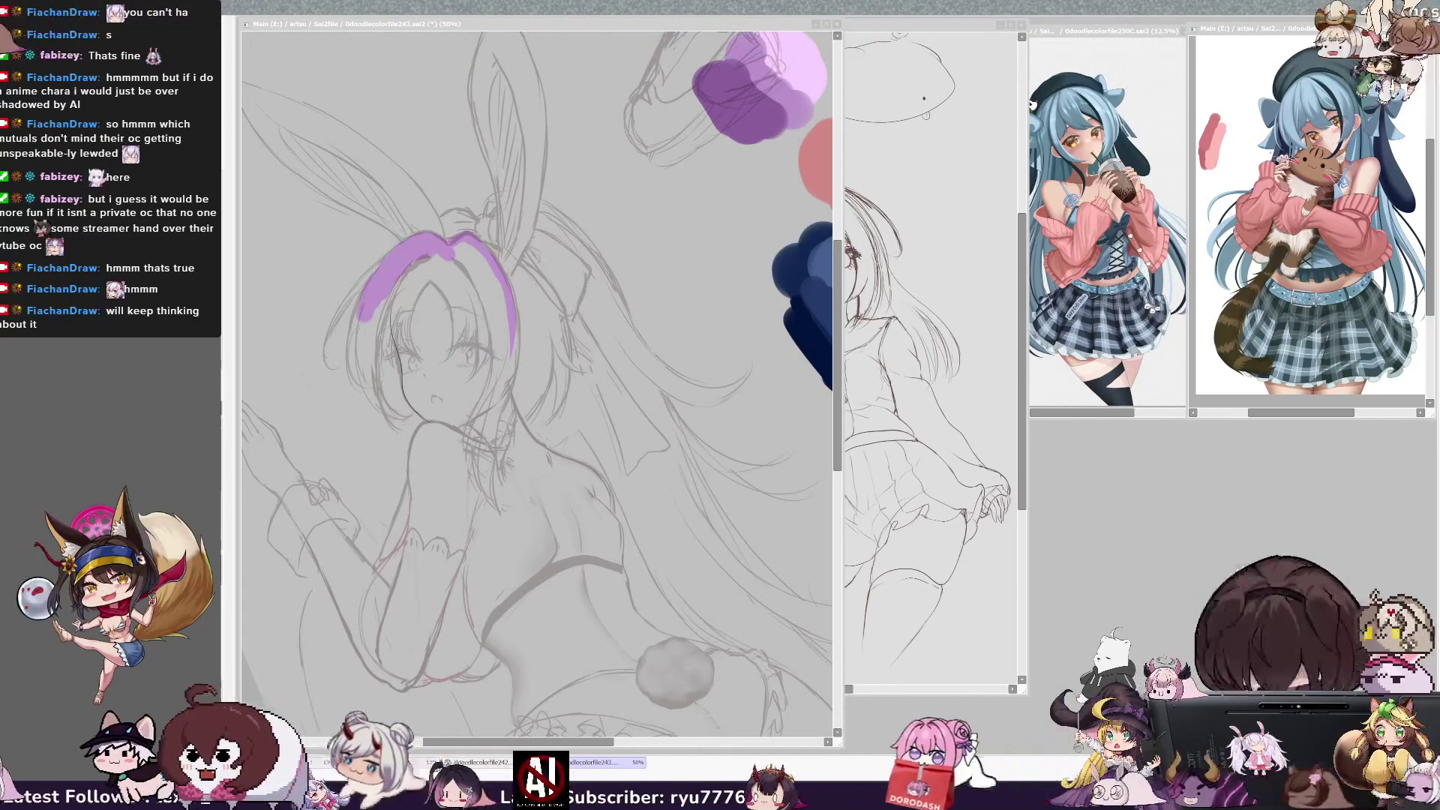
left_click(468, 18)
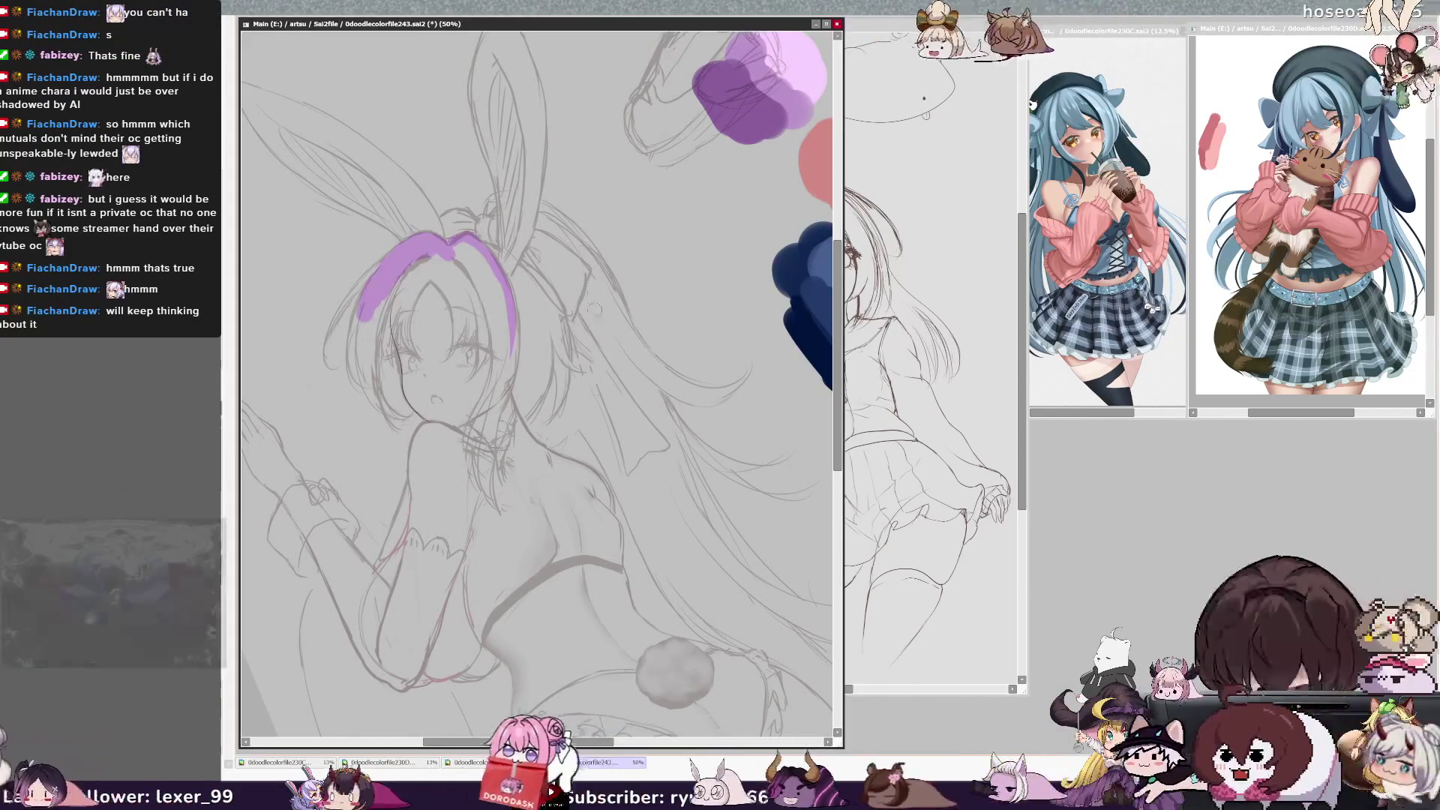
With the view mirrored, lengthen the purple side strand downward and add another strand
key("End")
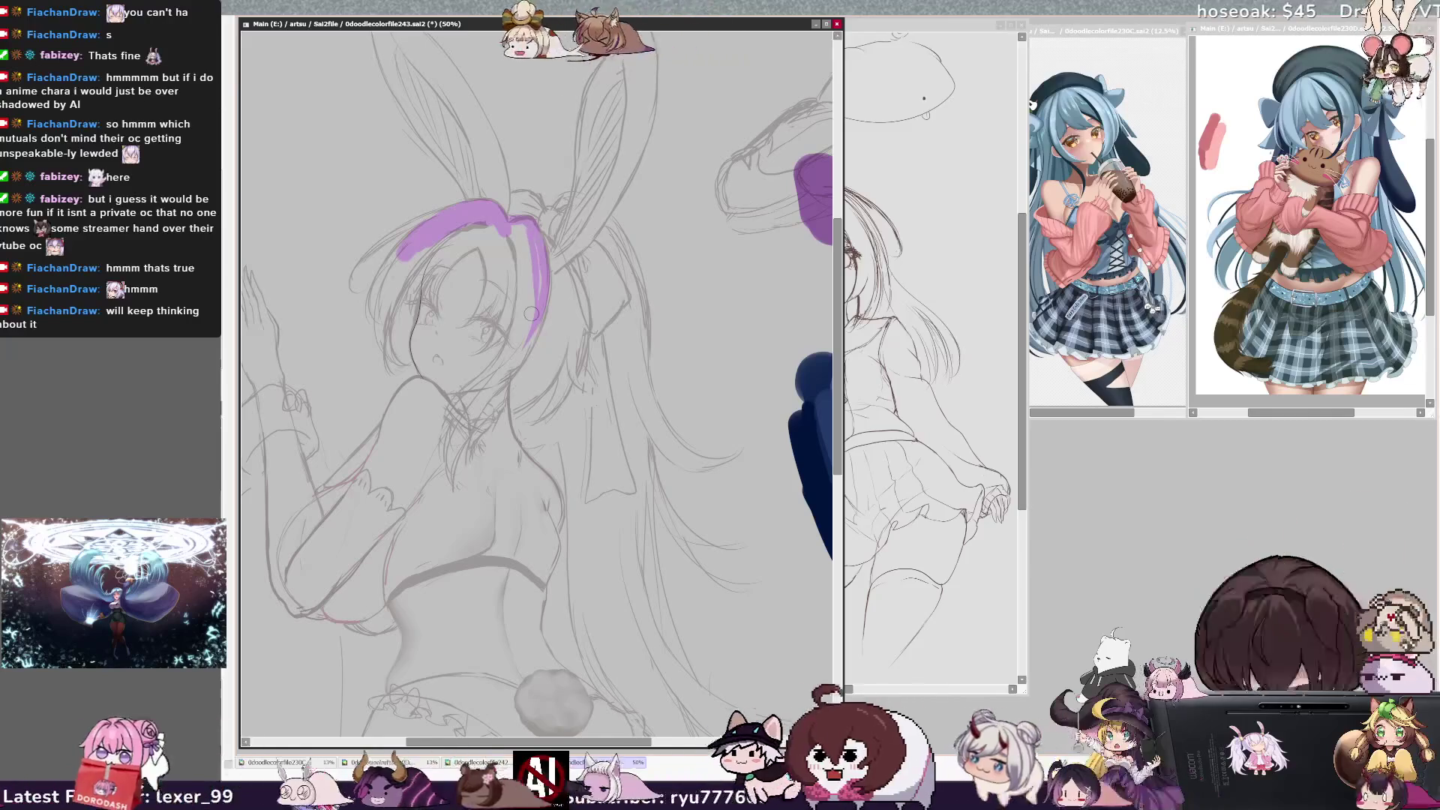
key("Insert")
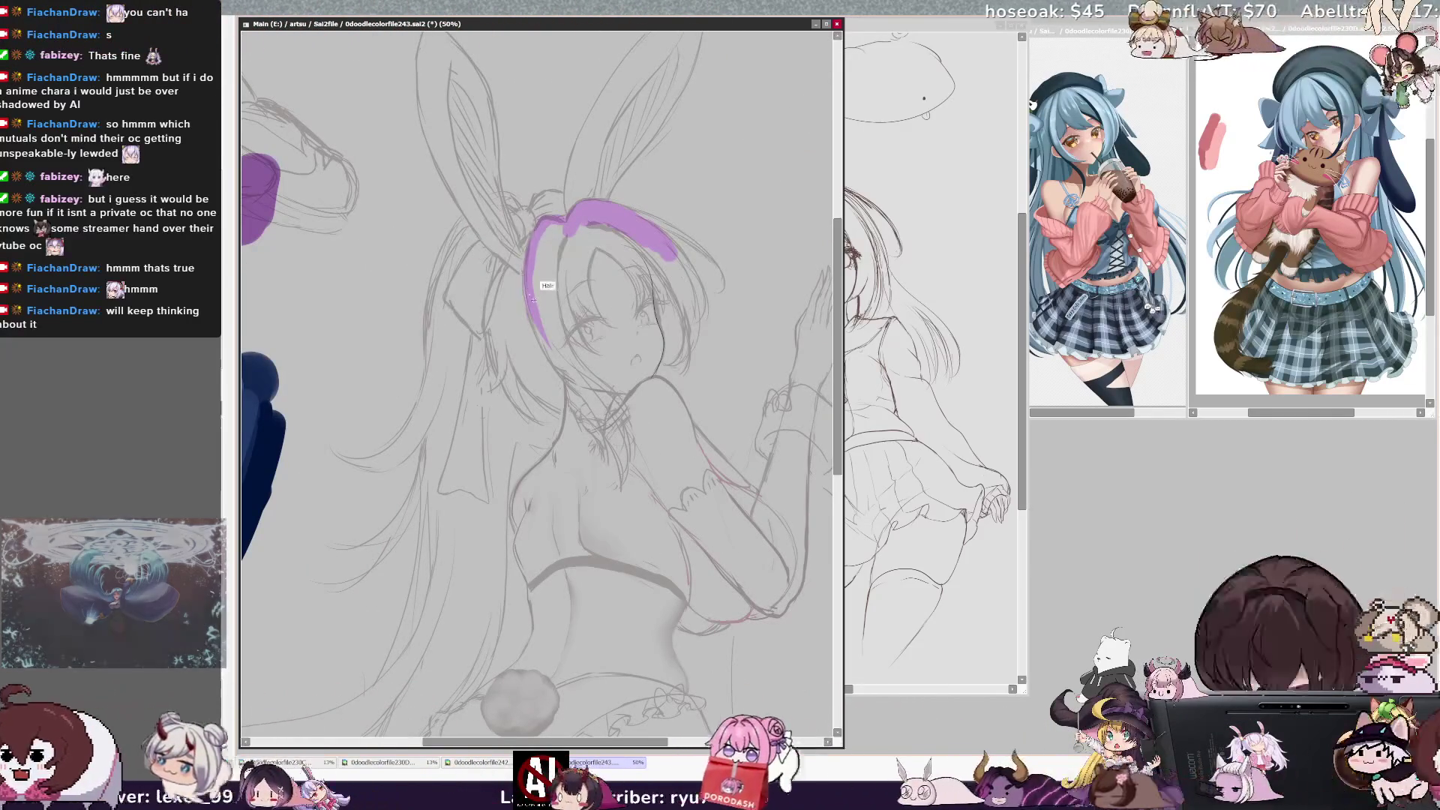
mouse_move(496, 339)
left_mouse_down()
mouse_move(497, 367)
mouse_move(520, 249)
left_mouse_up()
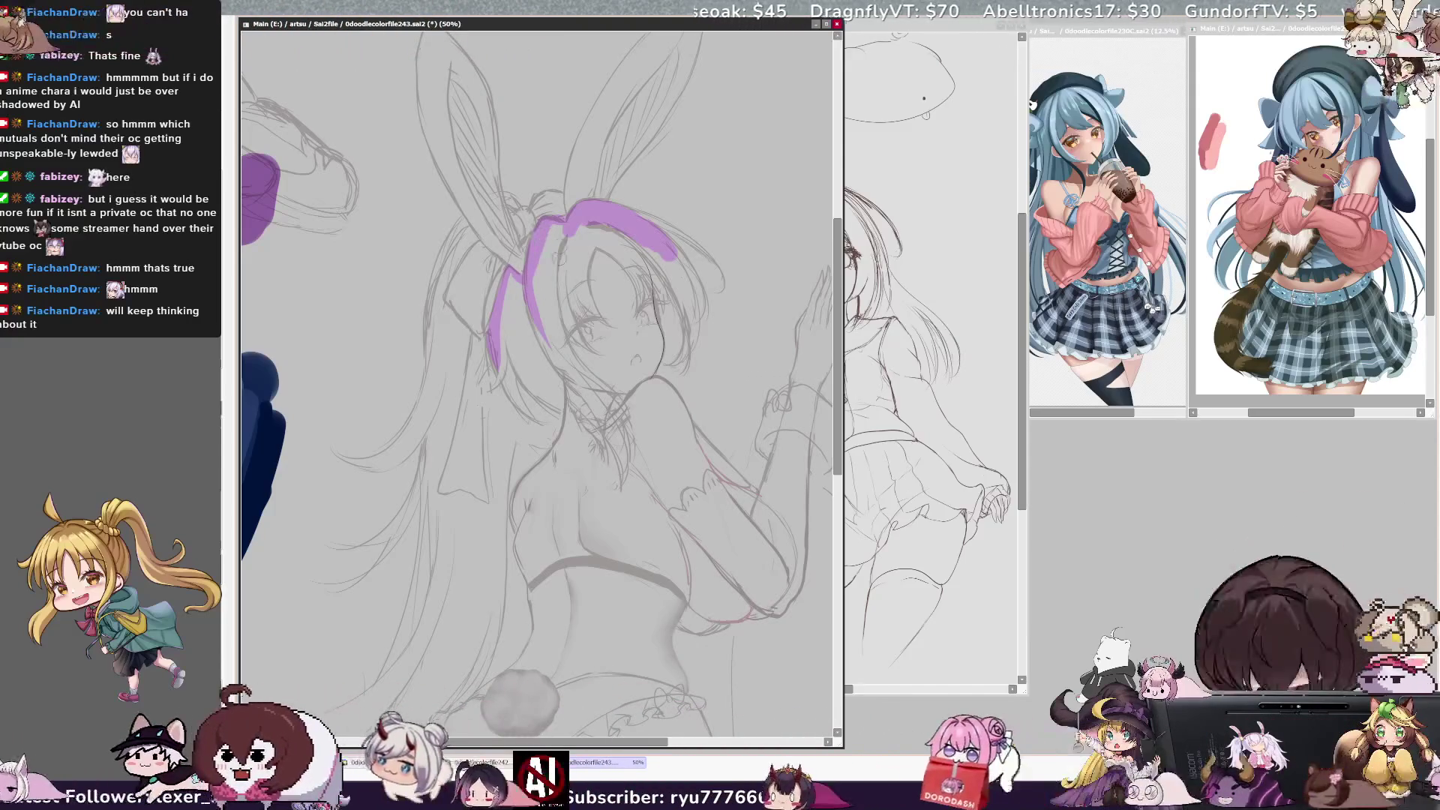
left_click_drag(494, 353, 521, 408)
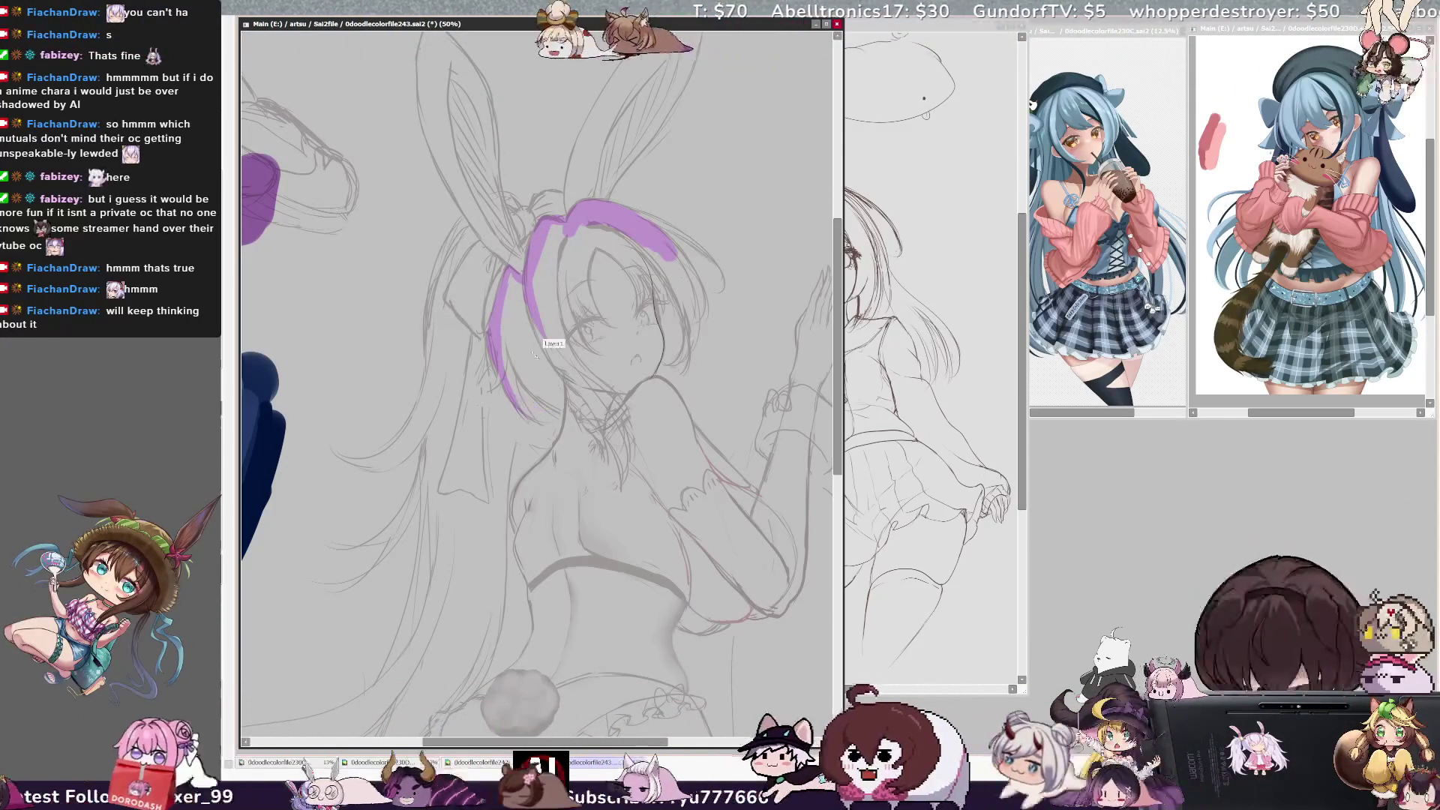
mouse_move(501, 296)
left_mouse_down()
mouse_move(512, 369)
mouse_move(544, 405)
left_mouse_up()
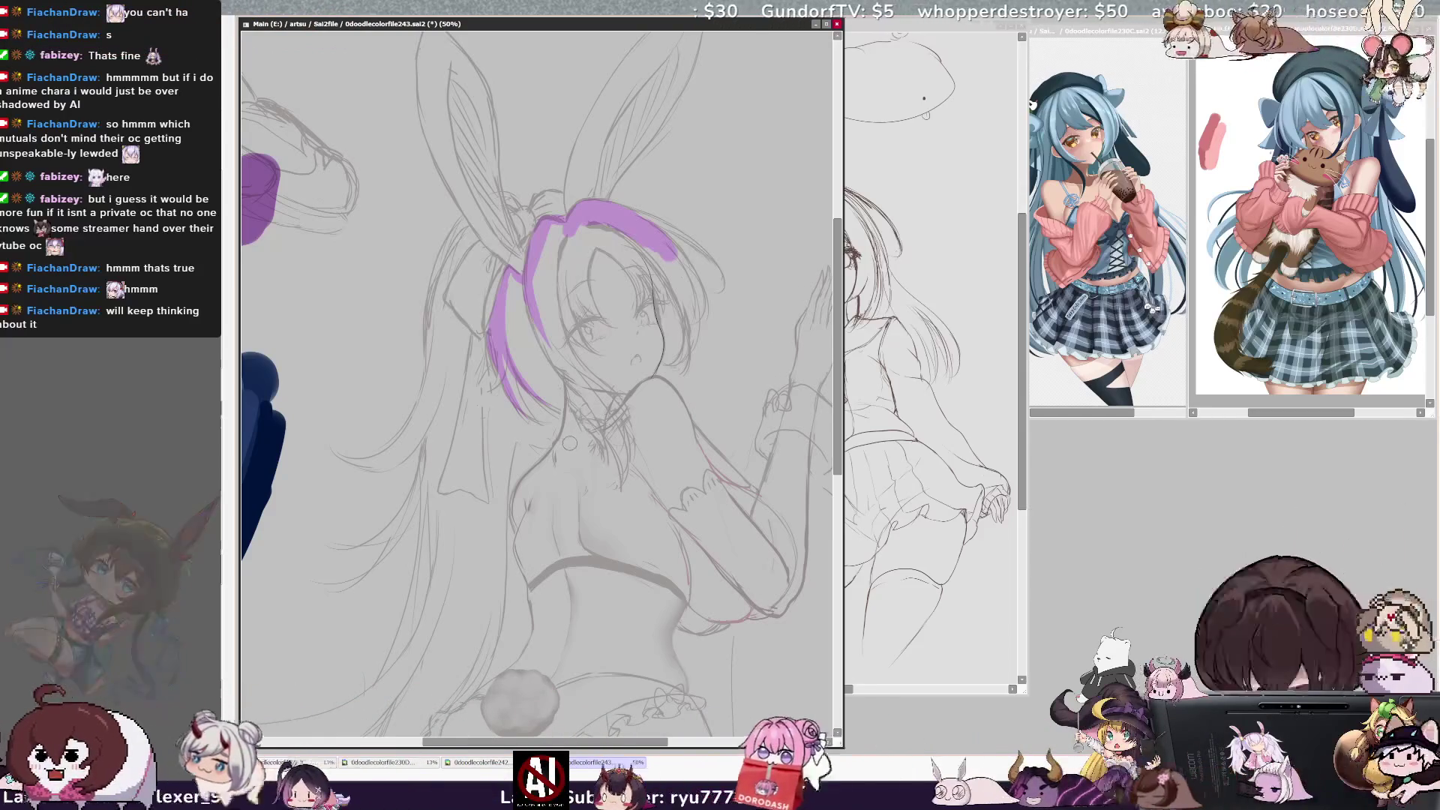
key("h")
key("h")
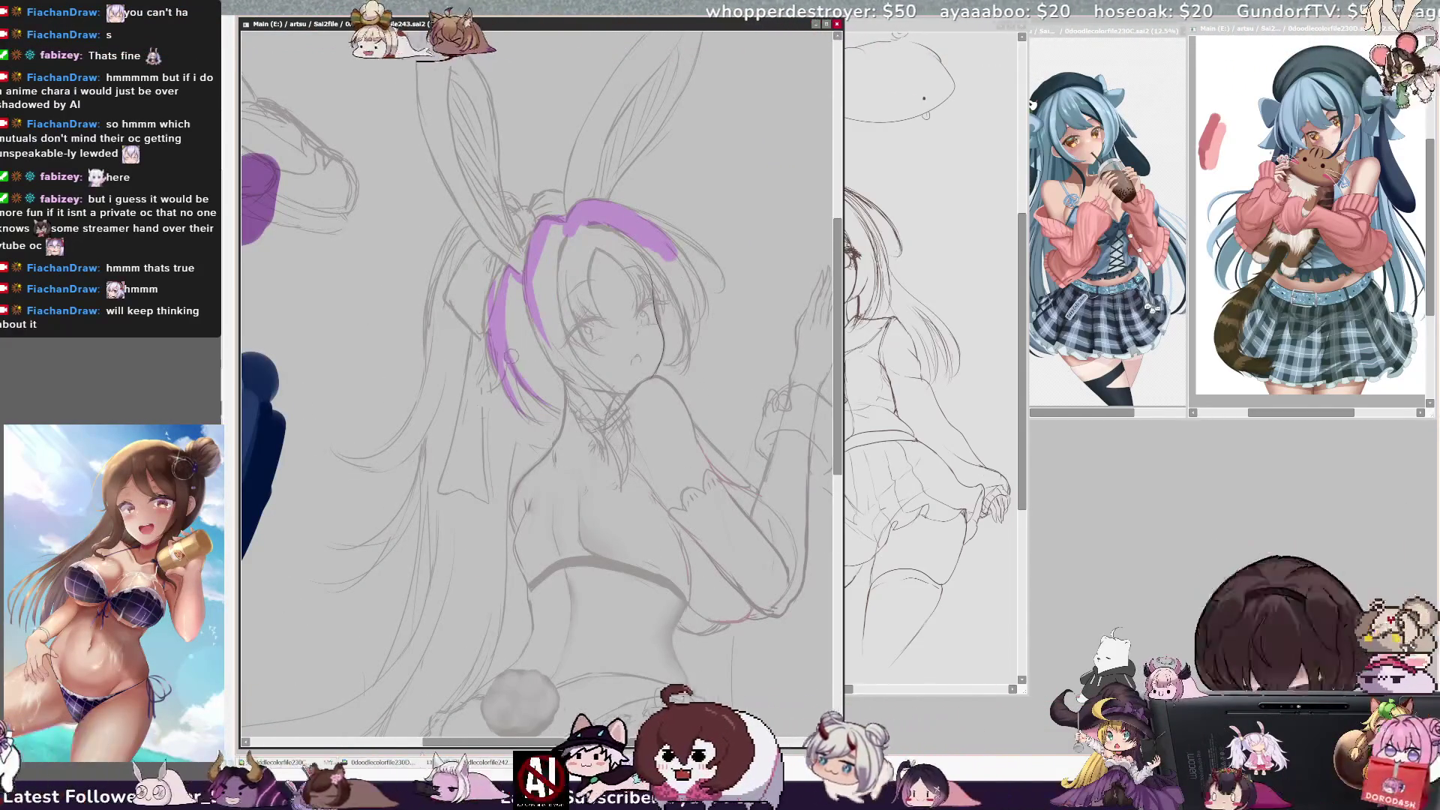
key("h")
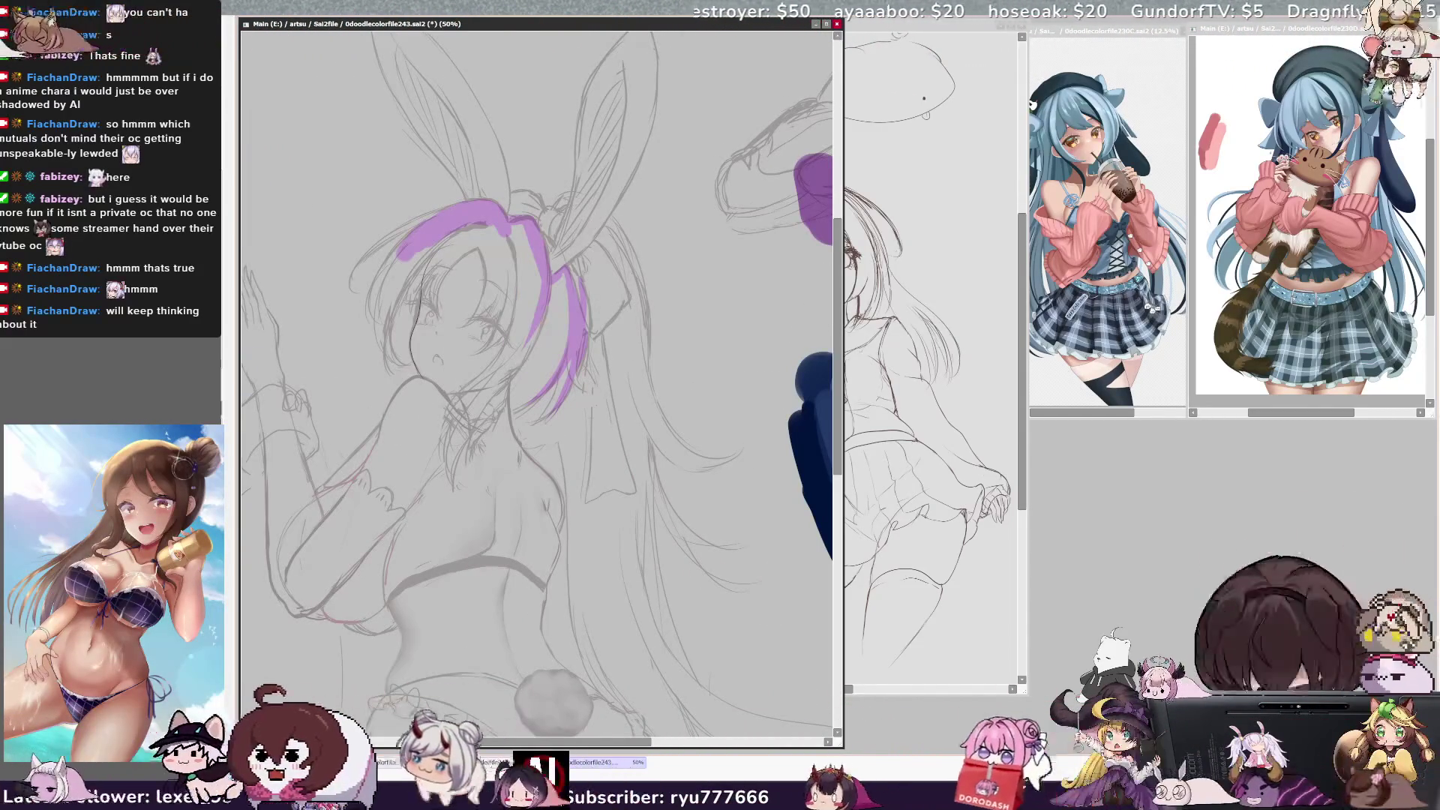
key("h")
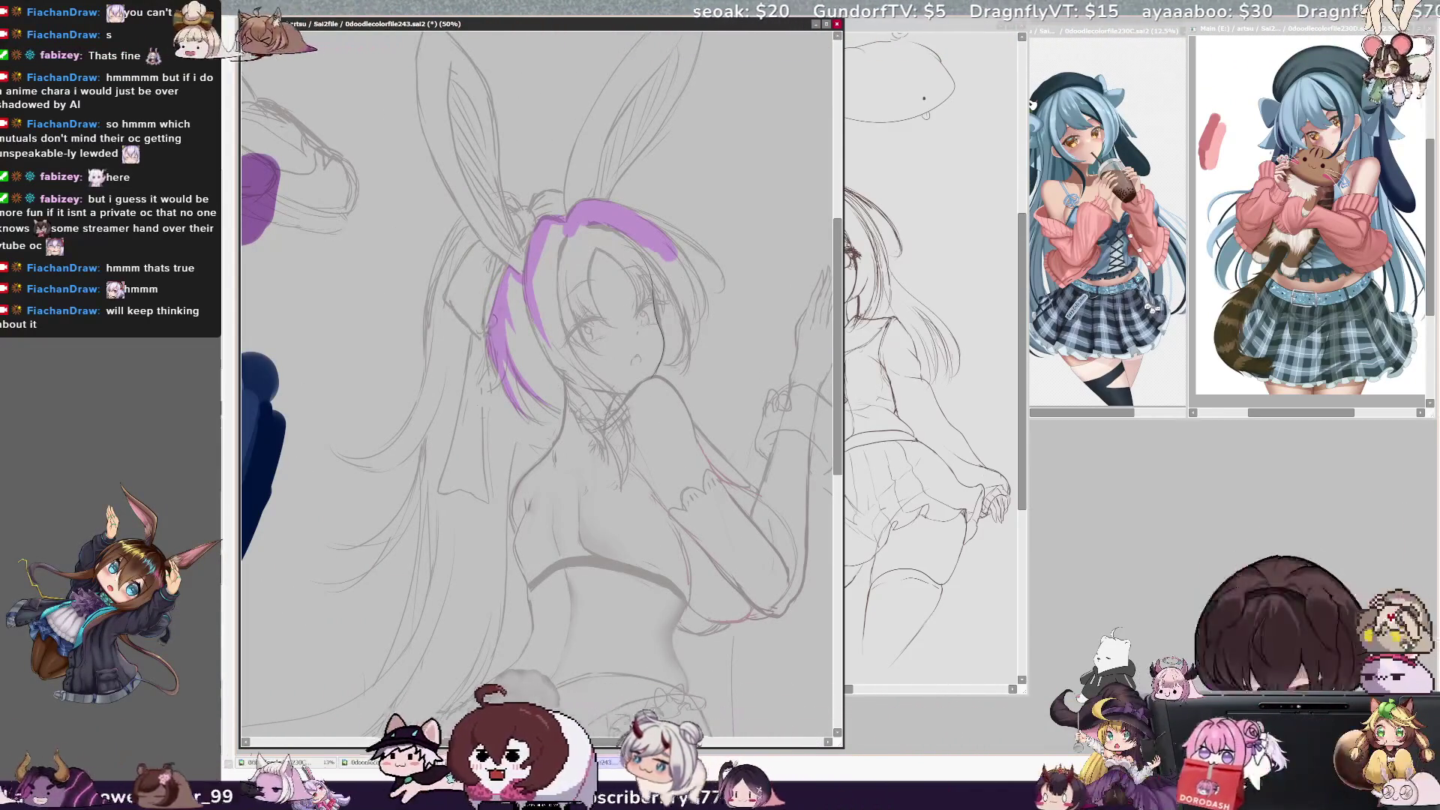
Thicken and fill the purple side strand, and undo the stray stroke at its tip
left_click_drag(513, 279, 525, 345)
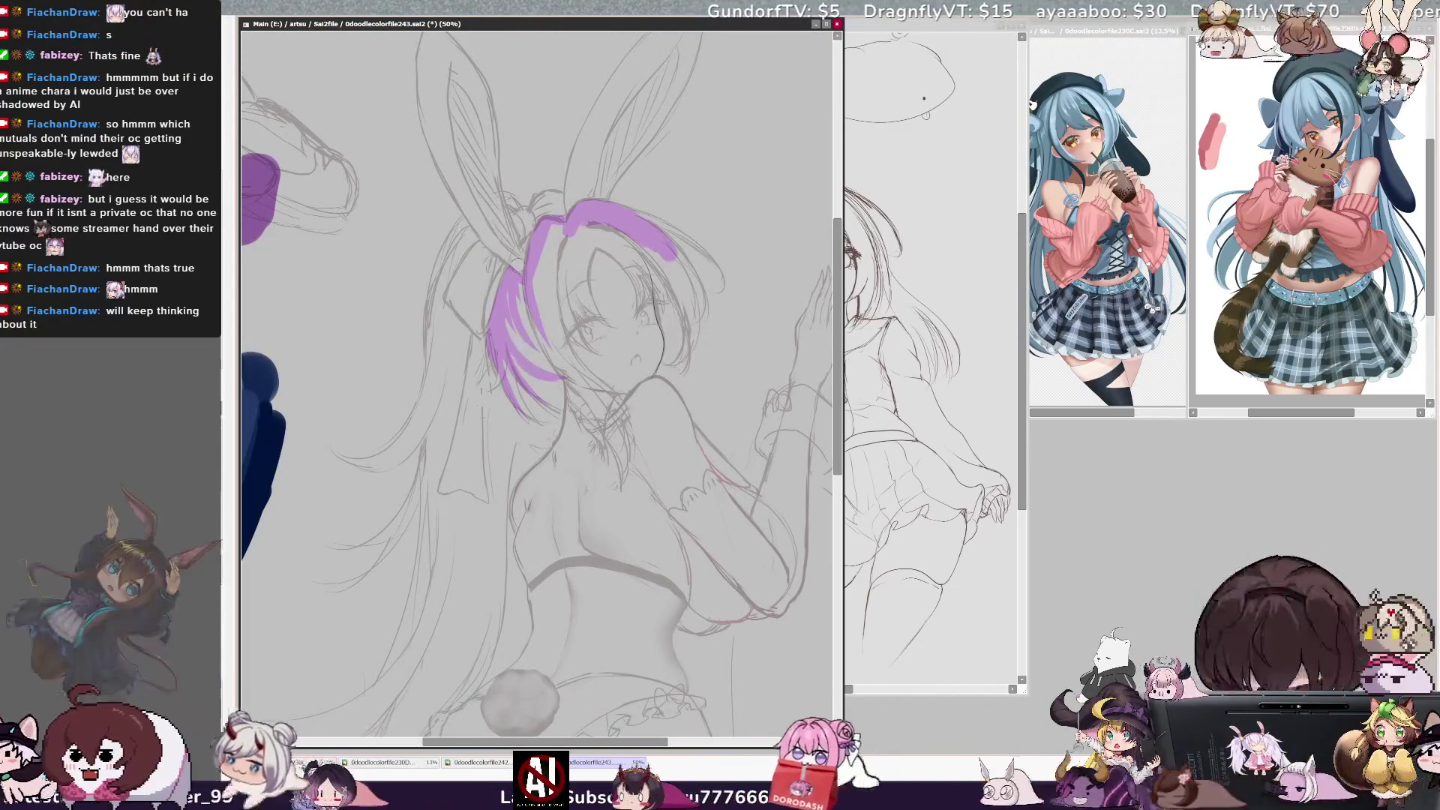
left_click_drag(509, 283, 518, 292)
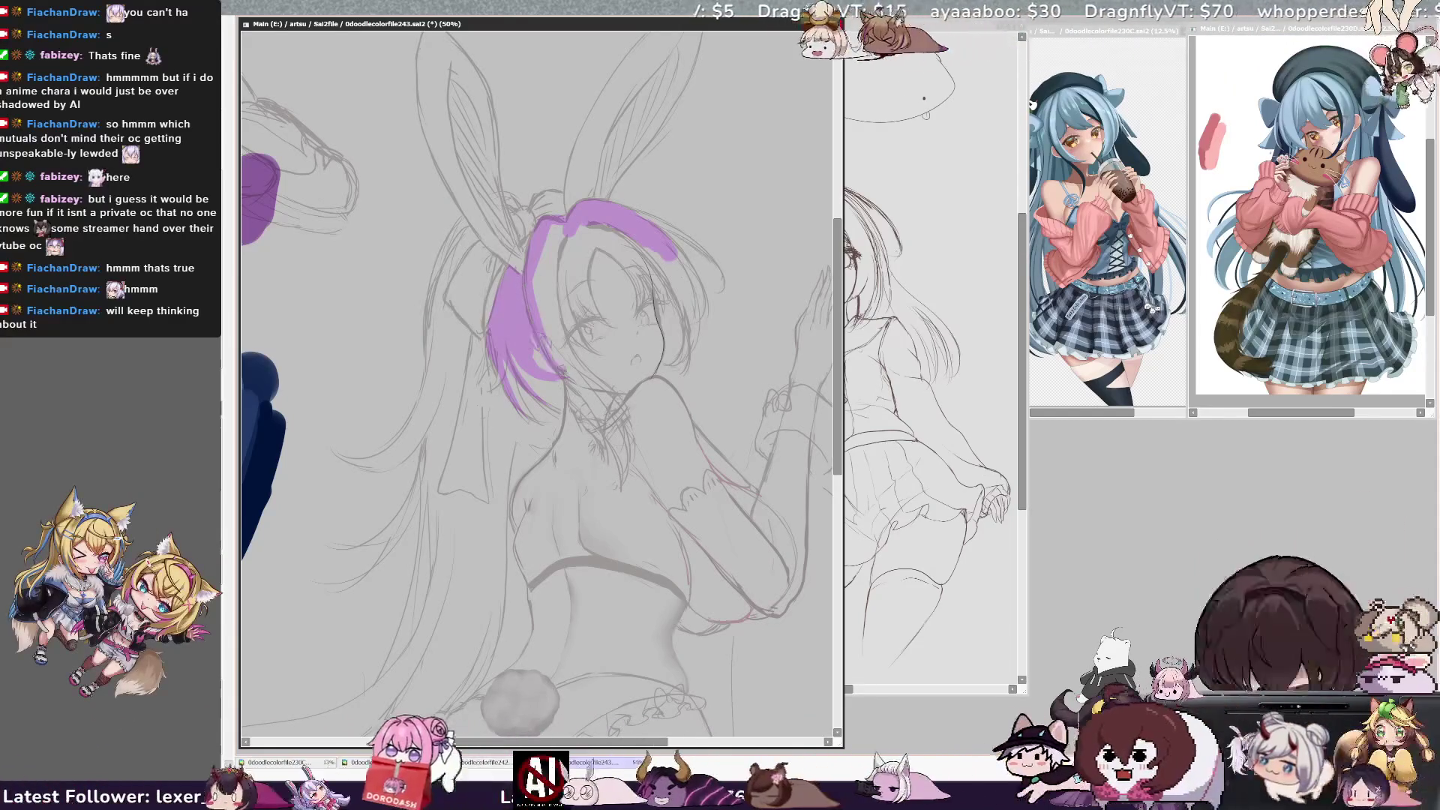
left_click_drag(530, 396, 569, 381)
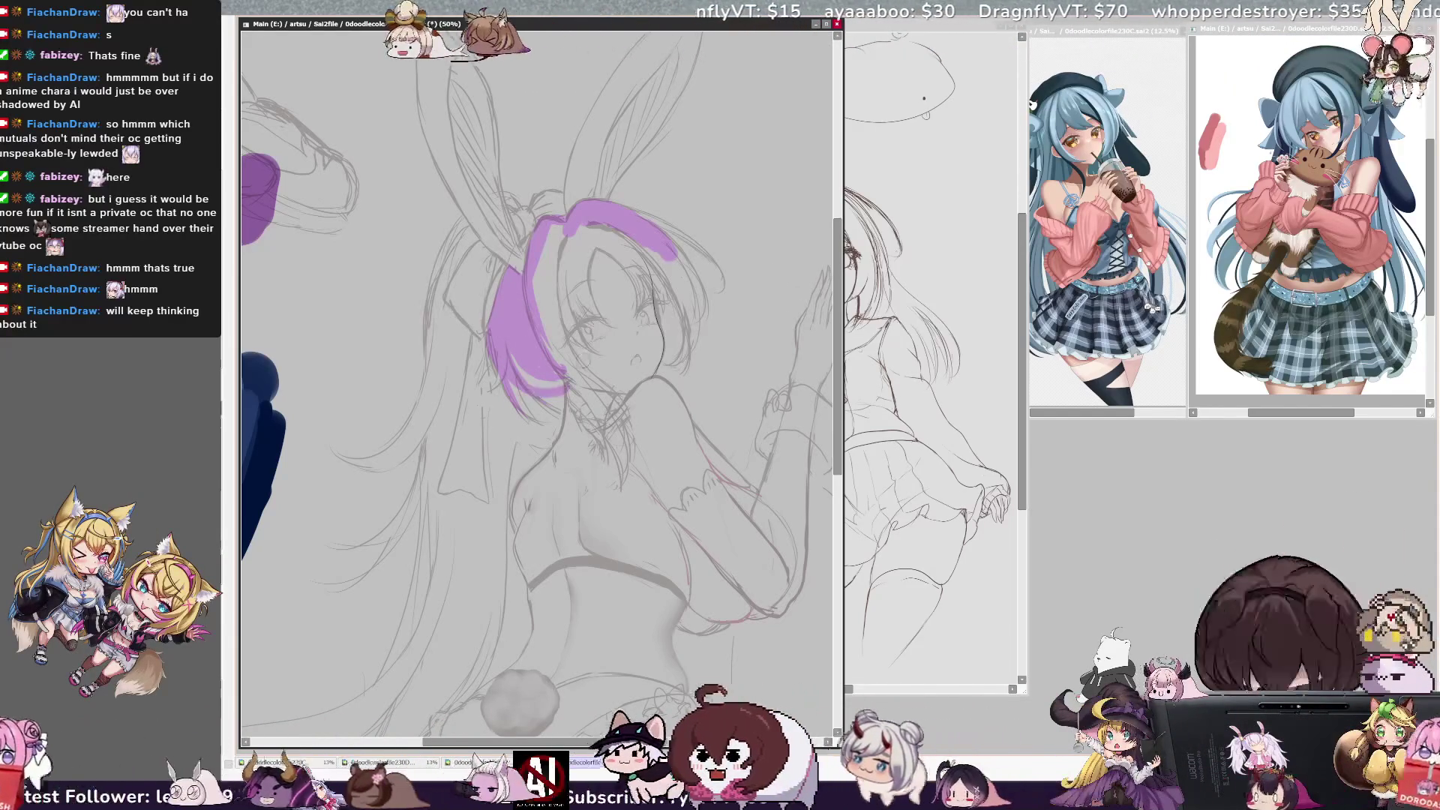
key("ctrl+z")
key("ctrl+z")
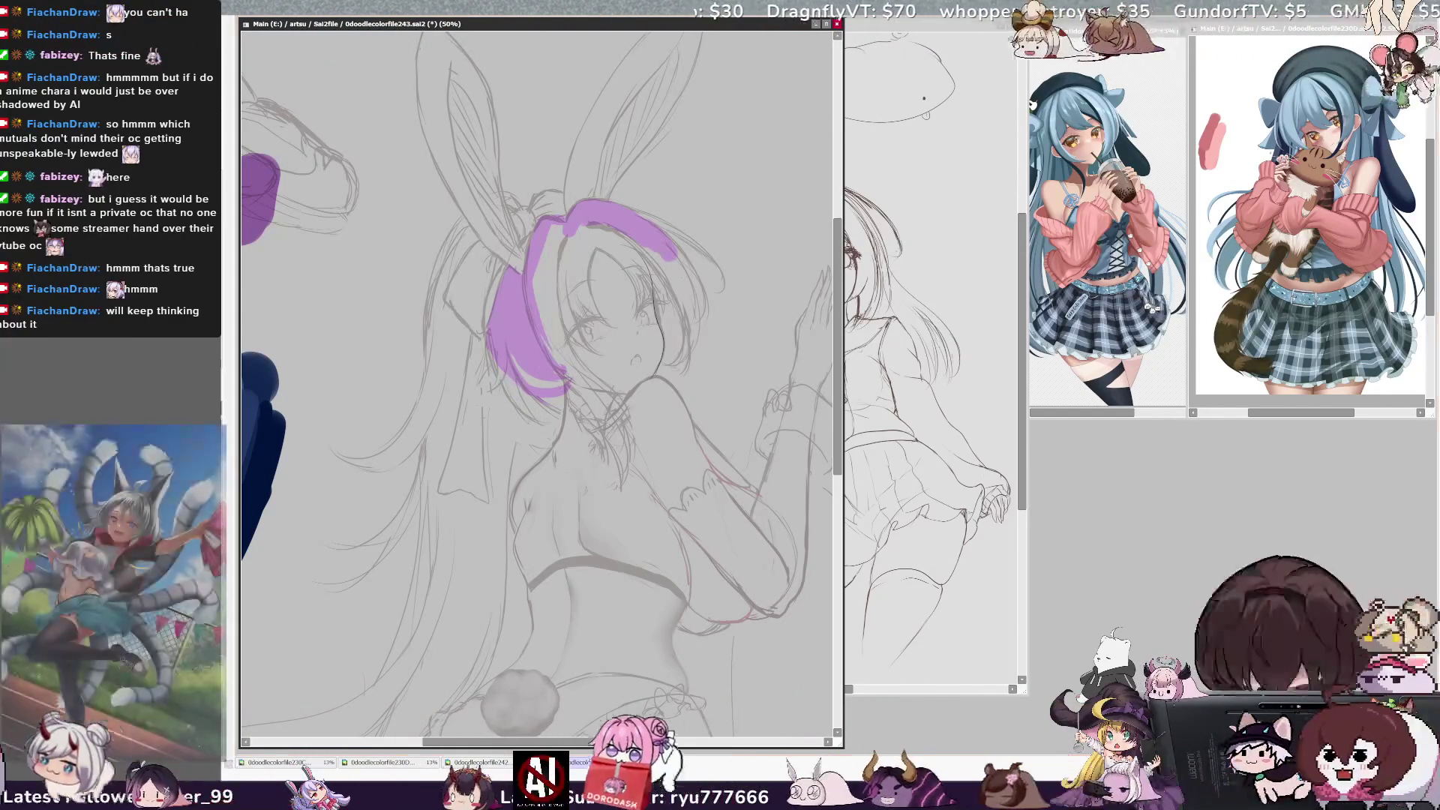
key("h")
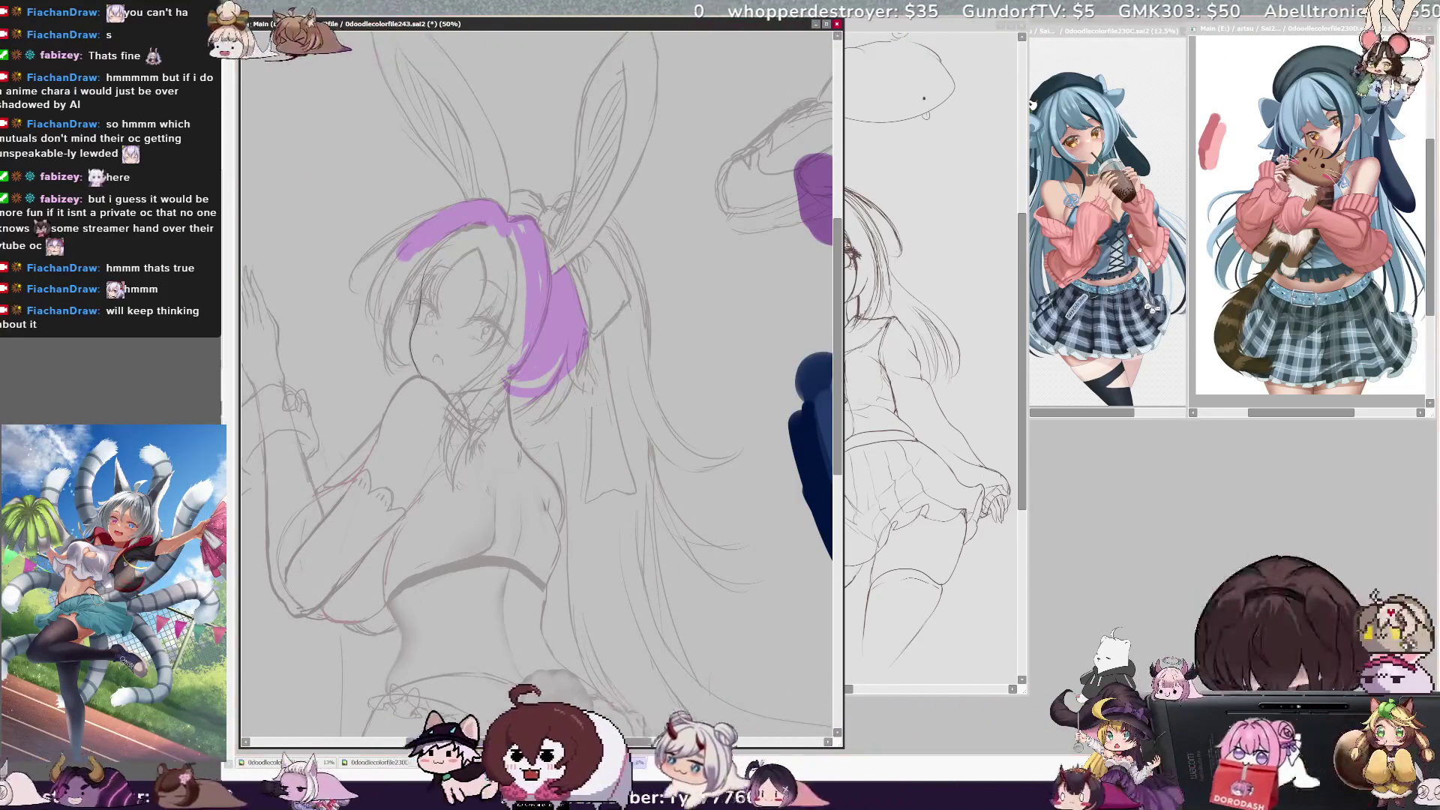
mouse_move(911, 301)
left_mouse_down()
mouse_move(757, 319)
mouse_move(982, 177)
left_mouse_up()
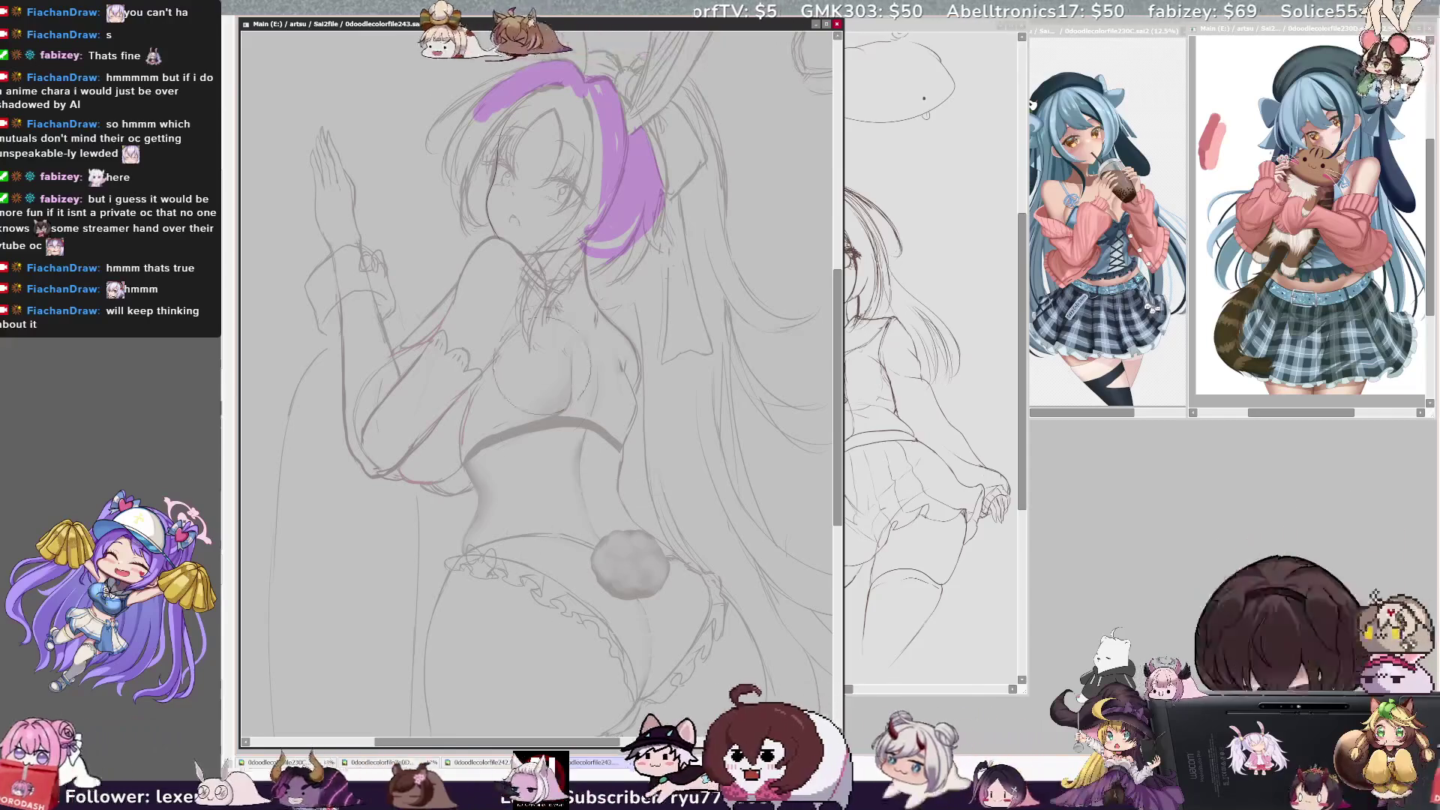
Paint three broad red-pink strokes down the torso, extending past the hips
left_click_drag(548, 322, 555, 630)
left_click_drag(592, 352, 585, 667)
left_click_drag(540, 461, 520, 712)
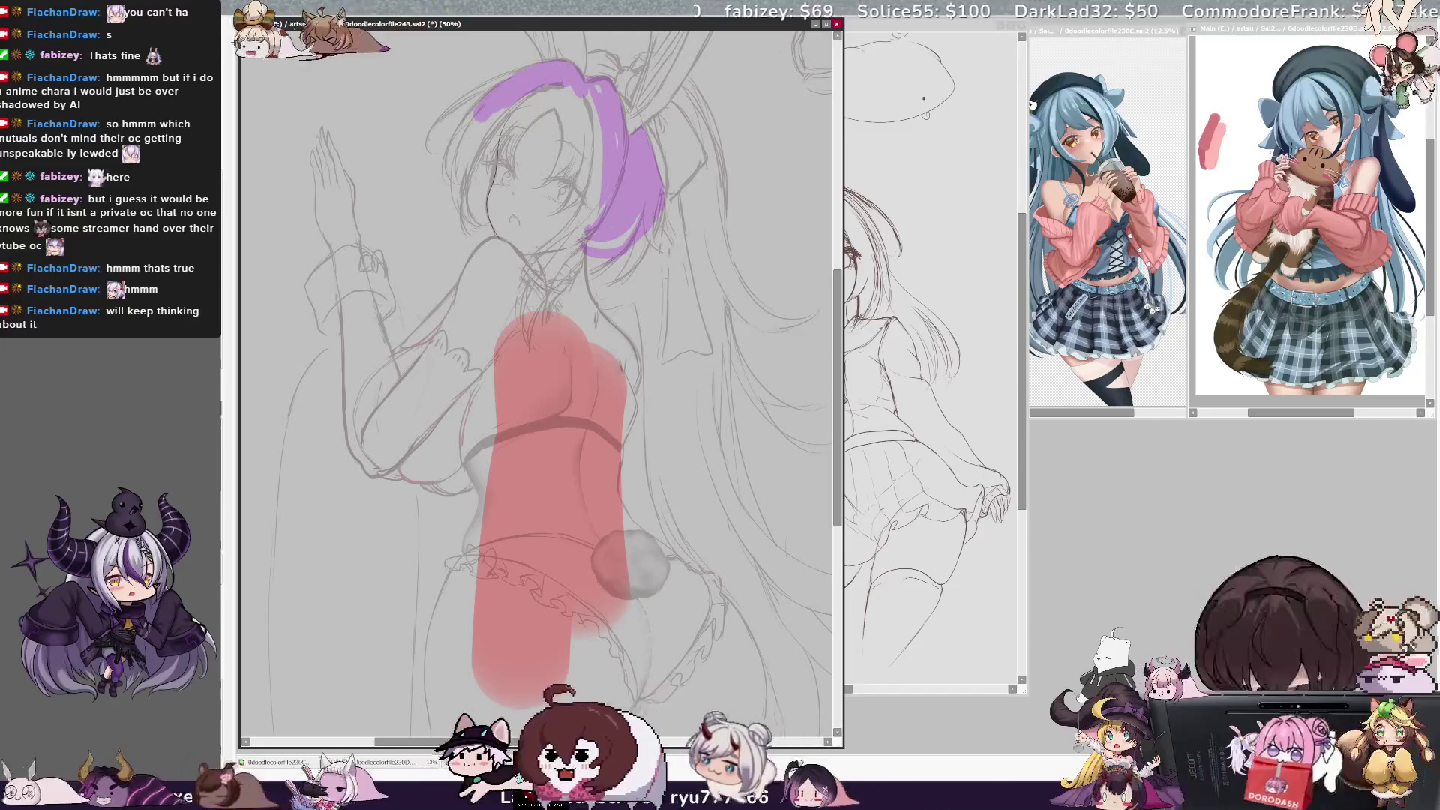
scroll(677, 315, "right", 5)
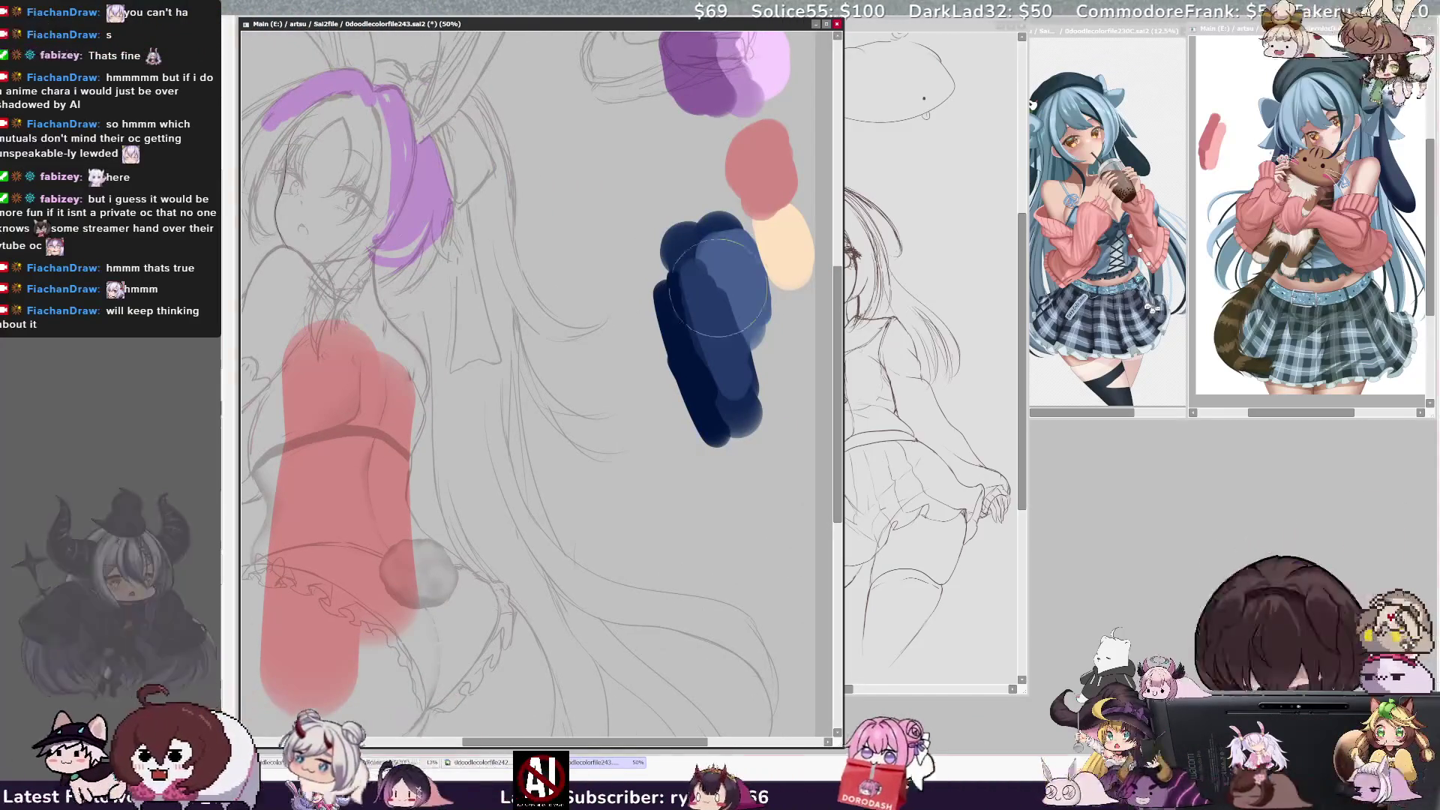
scroll(258, 596, "left", 3)
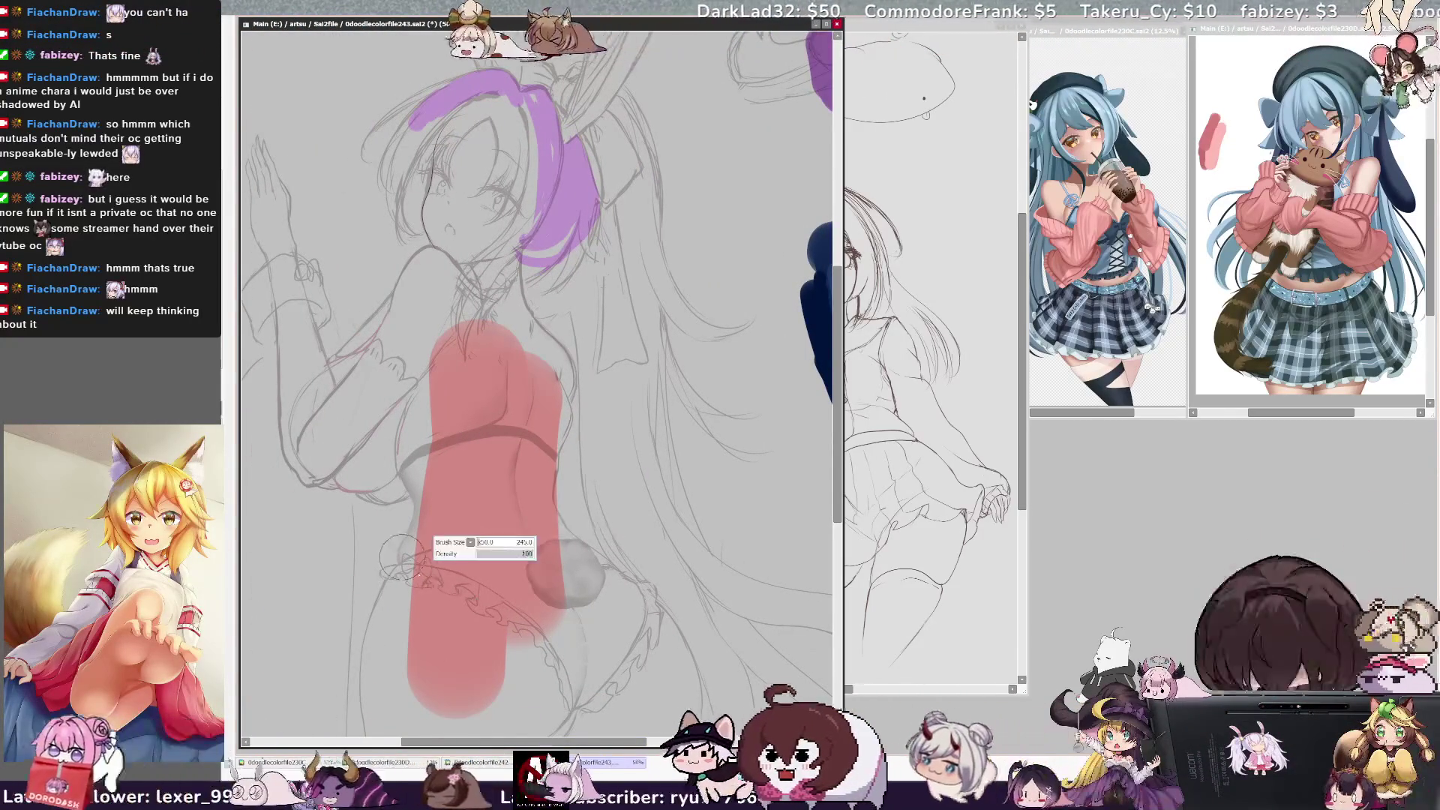
Paint the navy bottoms across the hips and widen them toward the right hip
mouse_move(409, 564)
left_mouse_down()
mouse_move(533, 573)
mouse_move(555, 600)
mouse_move(540, 615)
mouse_move(527, 568)
mouse_move(573, 592)
mouse_move(576, 625)
left_mouse_up()
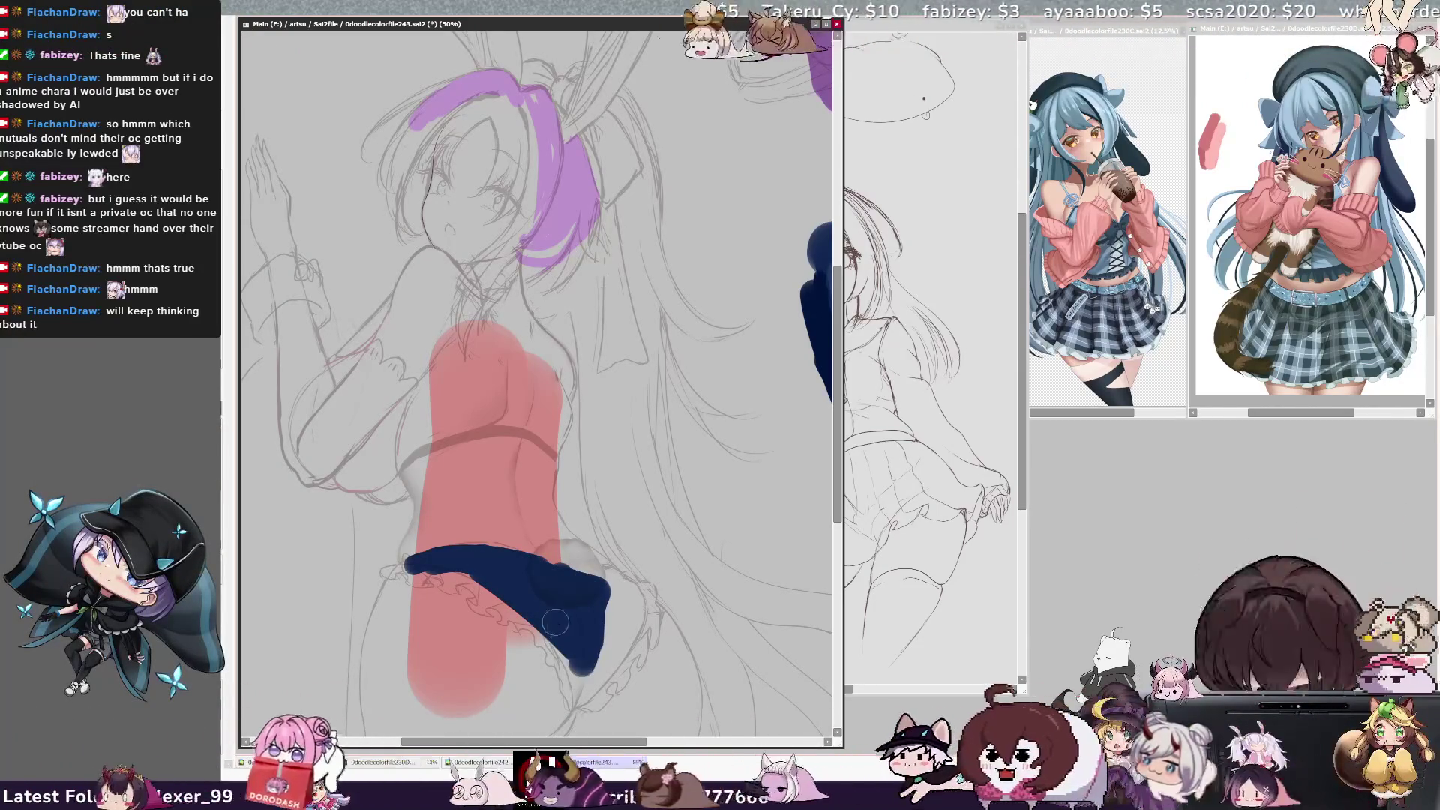
mouse_move(577, 684)
left_mouse_down()
mouse_move(611, 629)
mouse_move(596, 592)
mouse_move(624, 611)
mouse_move(634, 593)
mouse_move(597, 678)
left_mouse_up()
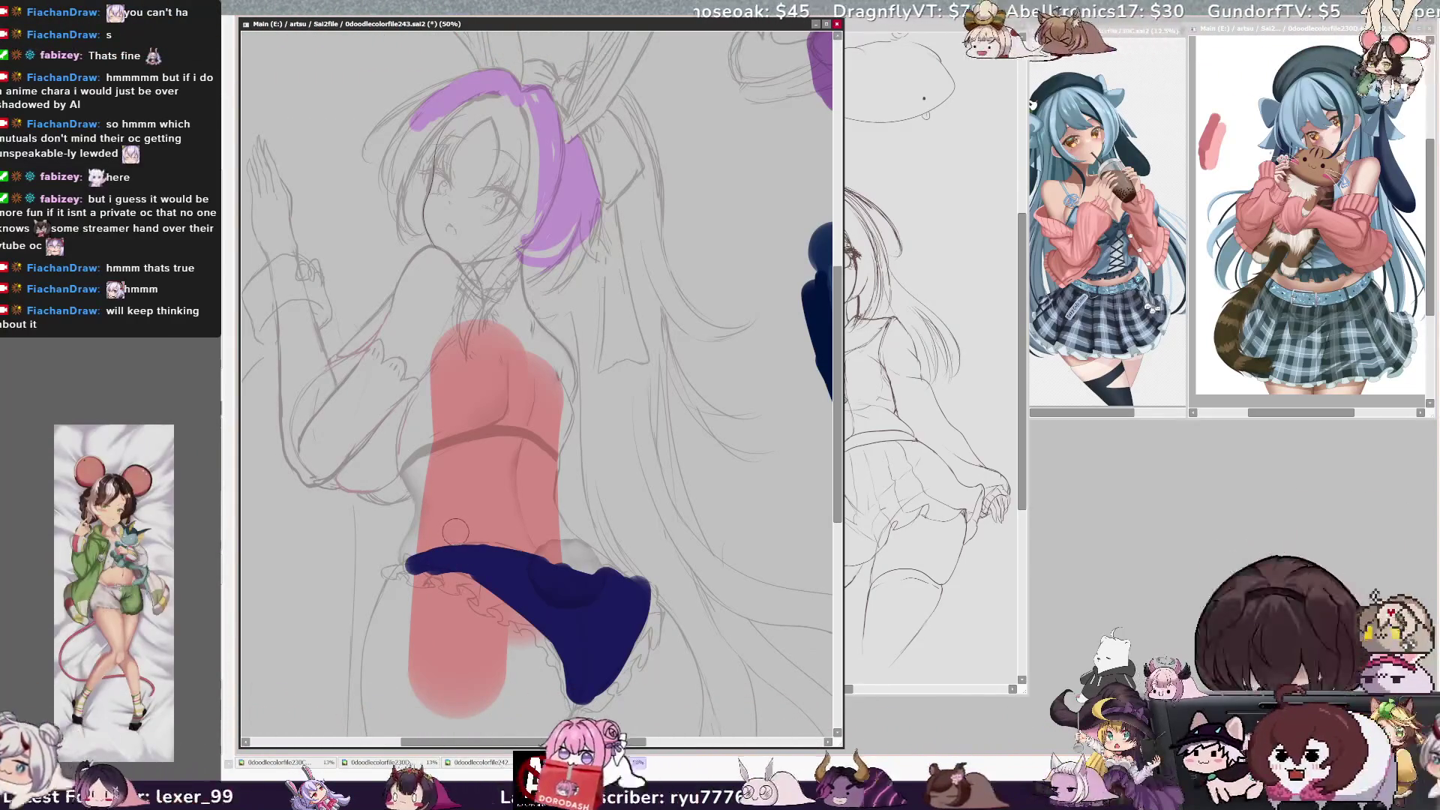
Fill red-pink along the body's left edge, below the bottoms, onto the thigh and up the back
mouse_move(446, 390)
left_mouse_down()
mouse_move(424, 372)
mouse_move(401, 457)
mouse_move(423, 518)
mouse_move(380, 632)
left_mouse_up()
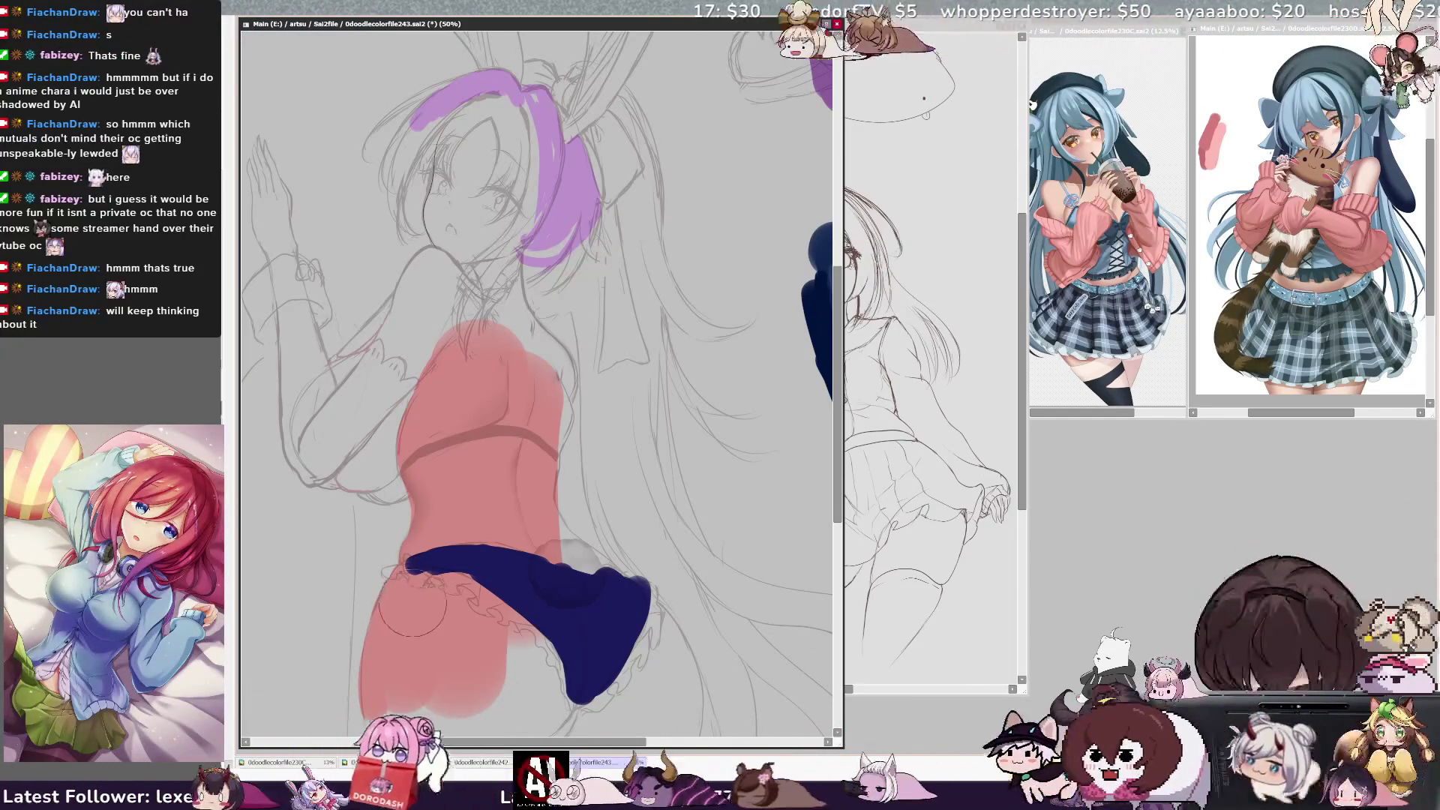
mouse_move(522, 636)
left_mouse_down()
mouse_move(555, 664)
mouse_move(638, 653)
mouse_move(593, 570)
left_mouse_up()
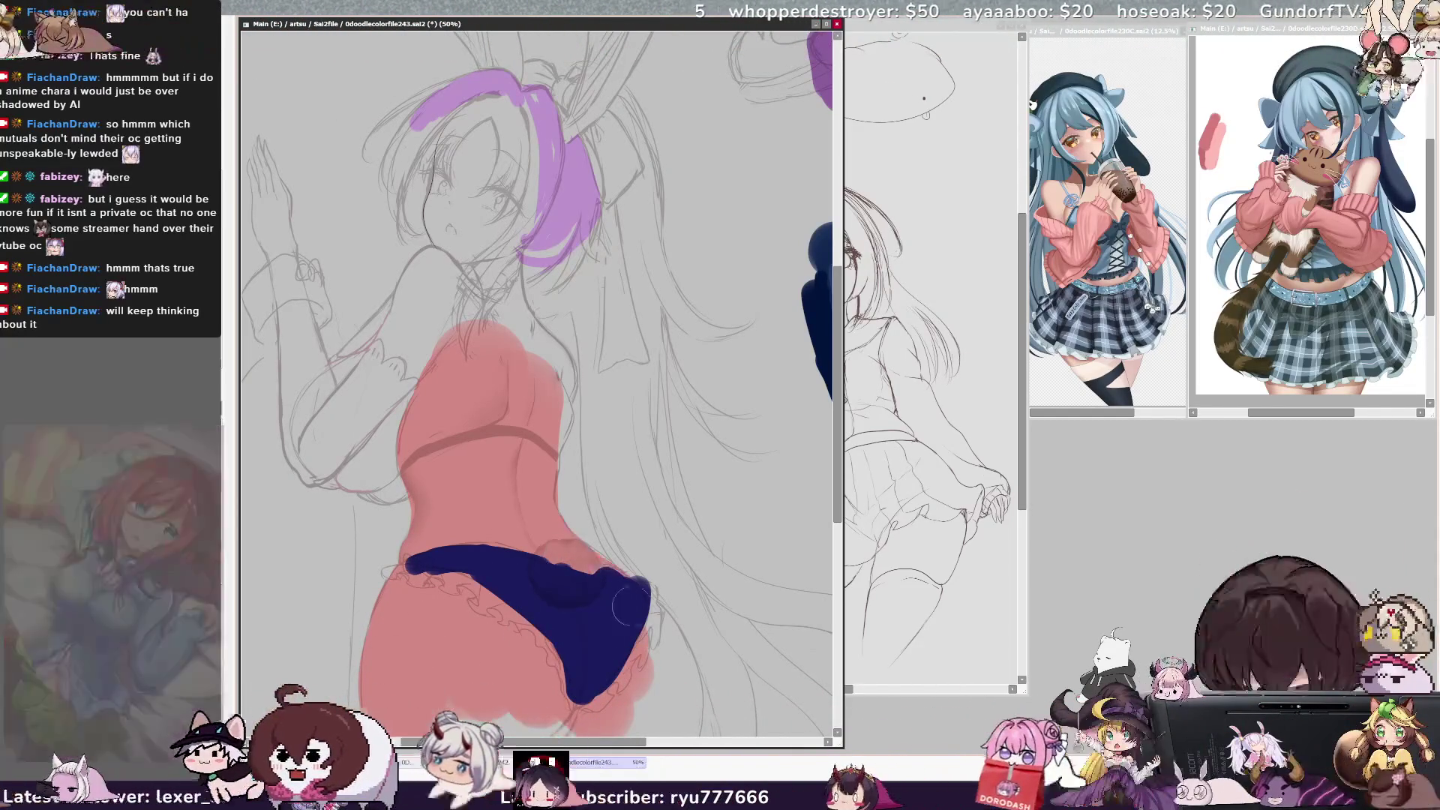
mouse_move(656, 664)
left_mouse_down()
mouse_move(667, 658)
mouse_move(651, 686)
left_mouse_up()
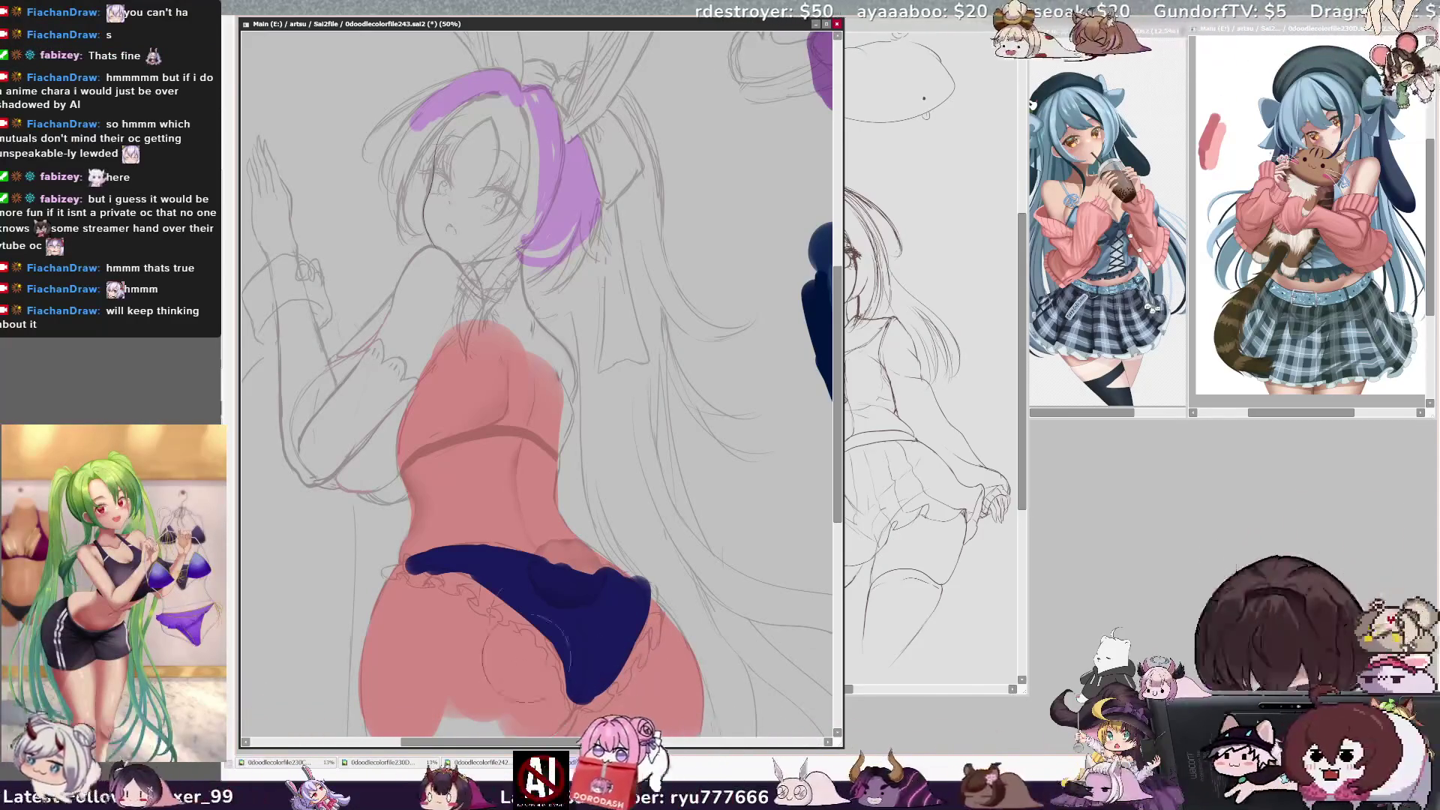
mouse_move(499, 321)
left_mouse_down()
mouse_move(521, 298)
mouse_move(573, 368)
mouse_move(525, 292)
mouse_move(592, 400)
left_mouse_up()
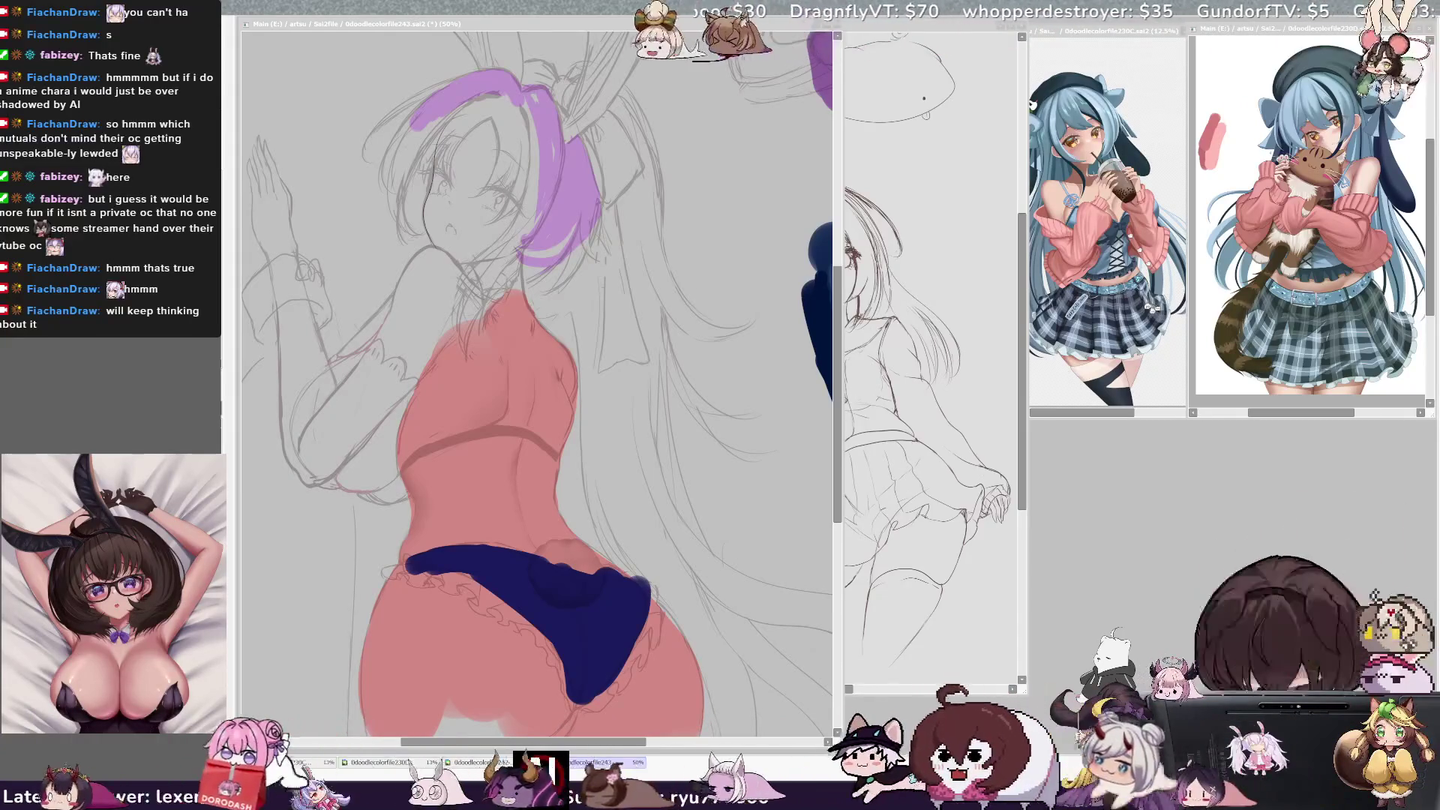
Pan and tilt the view to bring the bunny ears and head back into view
left_click(633, 320)
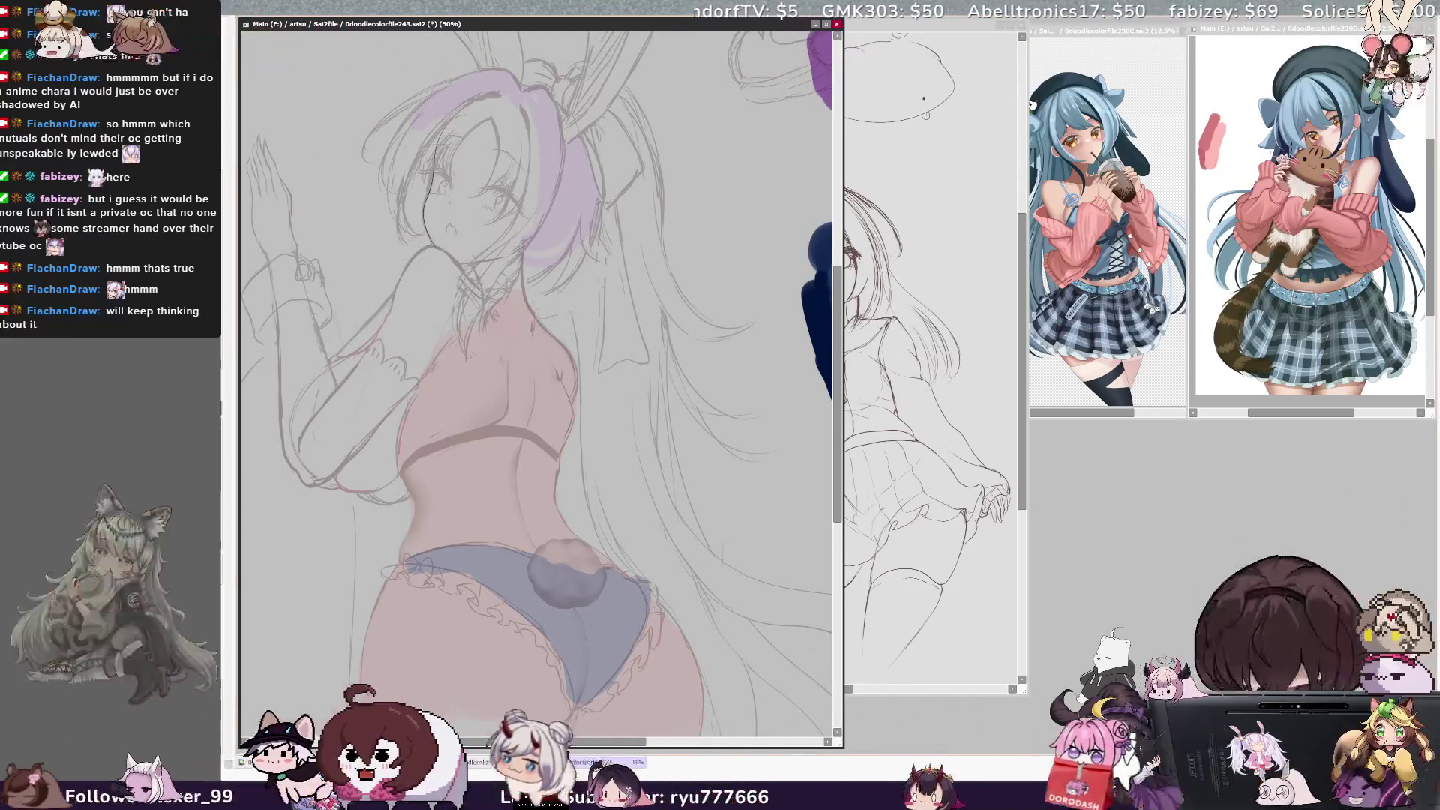
left_click_drag(599, 375, 457, 356)
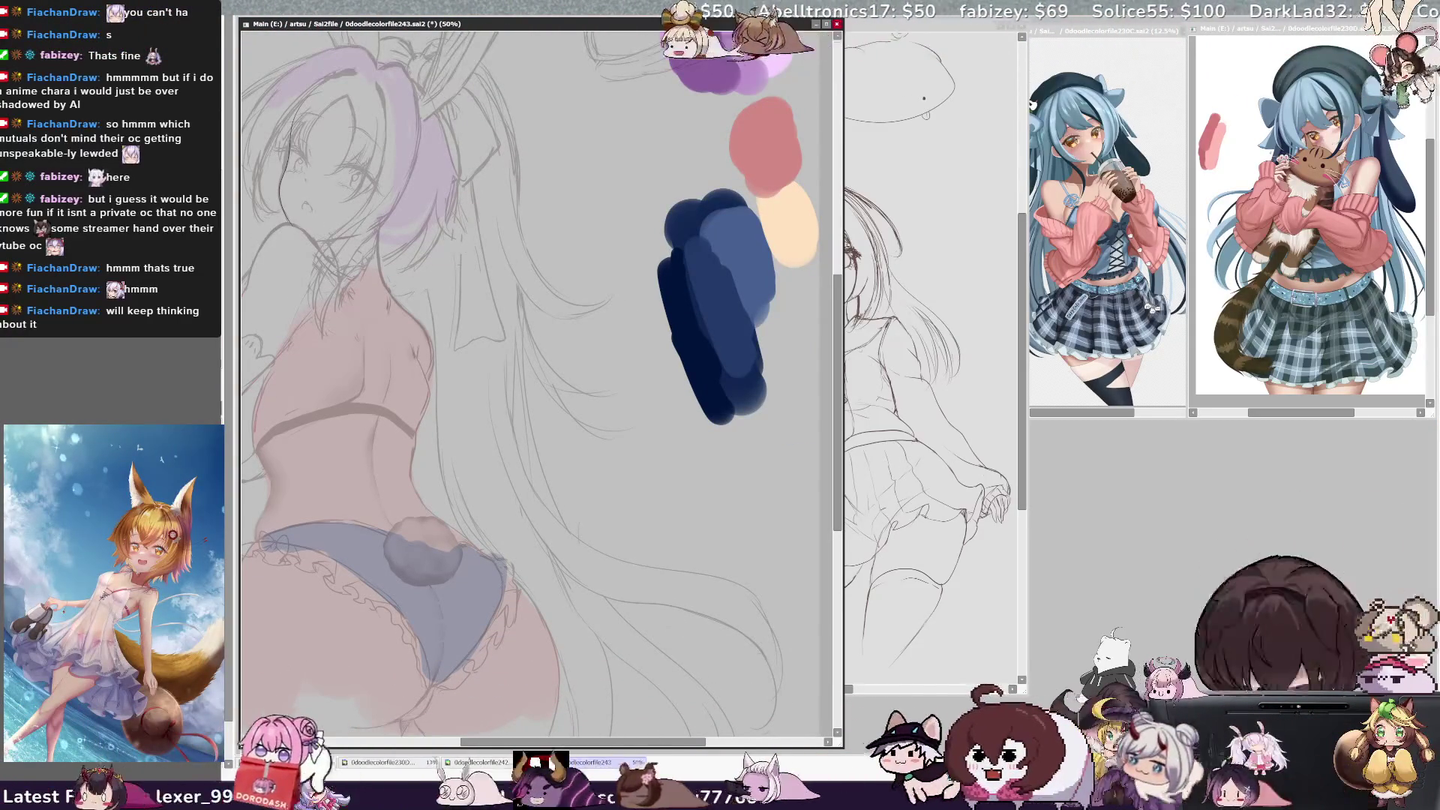
mouse_move(524, 375)
left_mouse_down()
mouse_move(637, 389)
mouse_move(720, 494)
left_mouse_up()
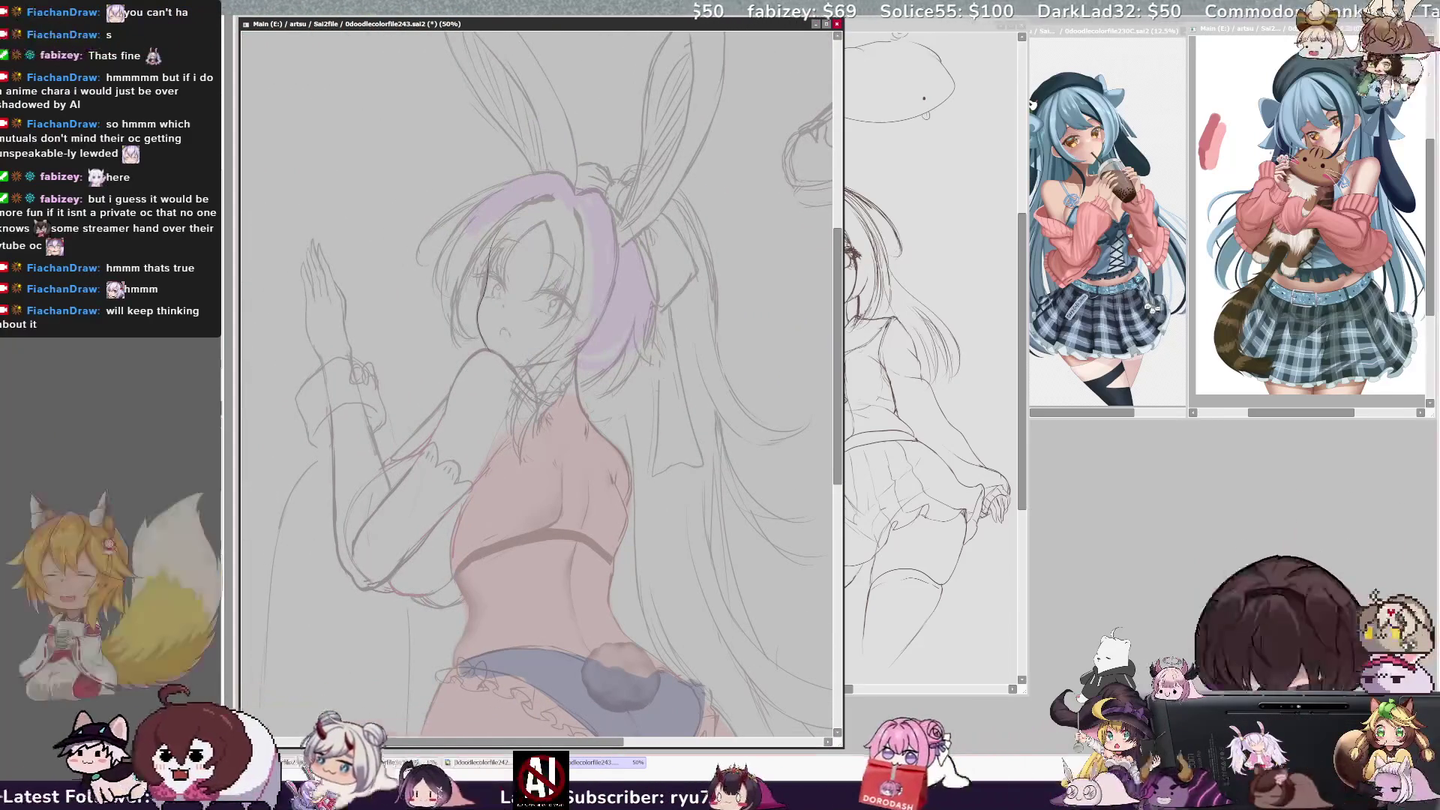
key("Delete")
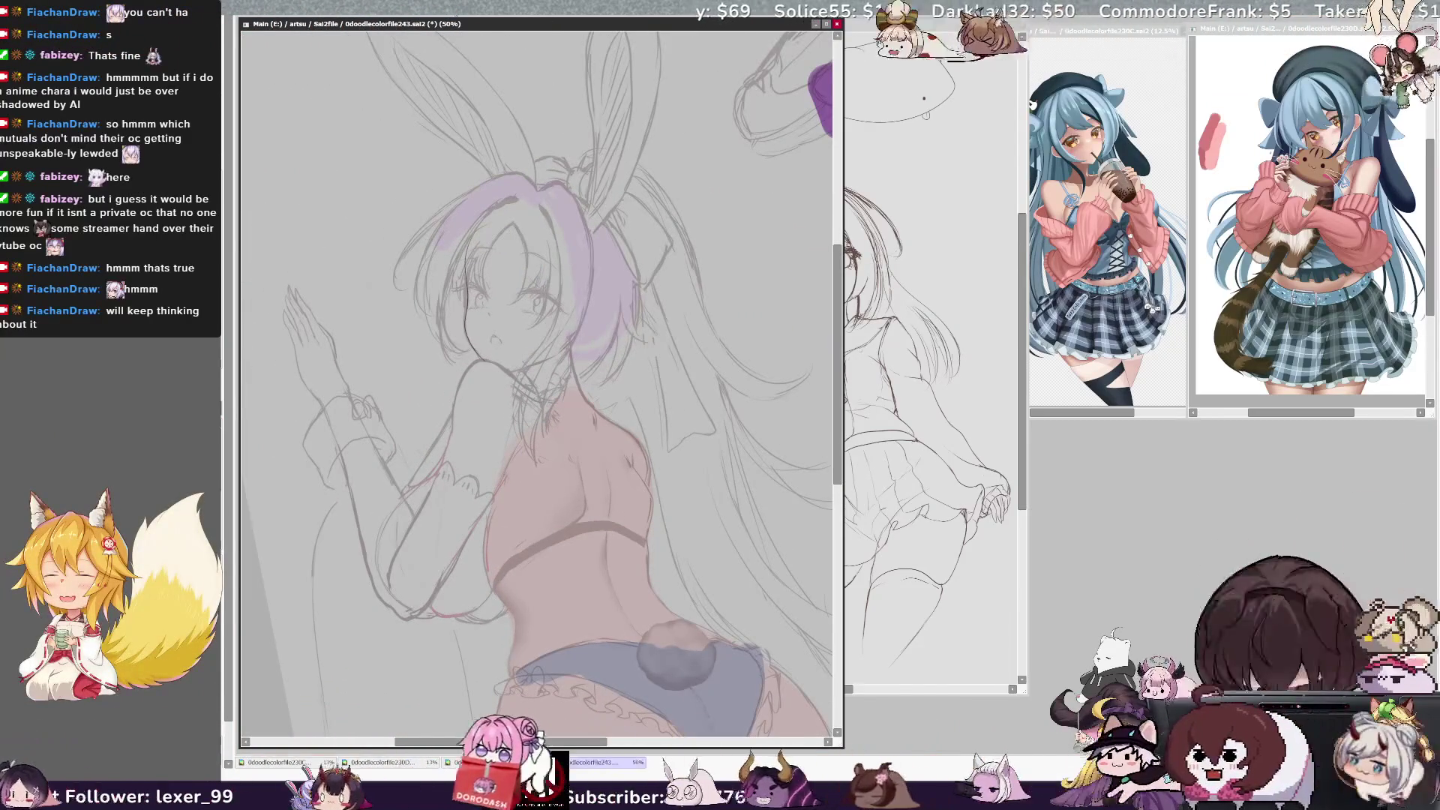
left_click_drag(838, 365, 842, 350)
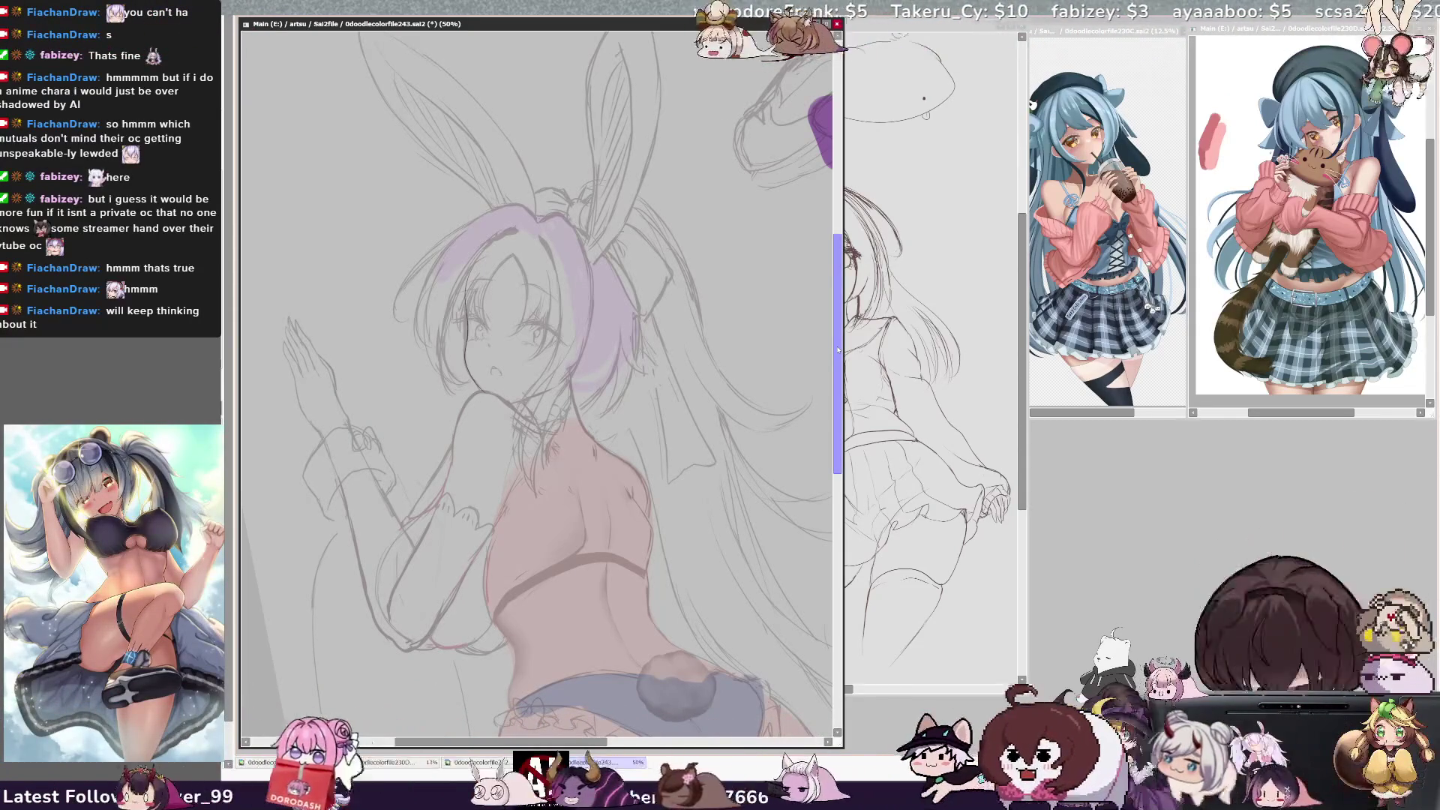
left_click_drag(837, 350, 890, 352)
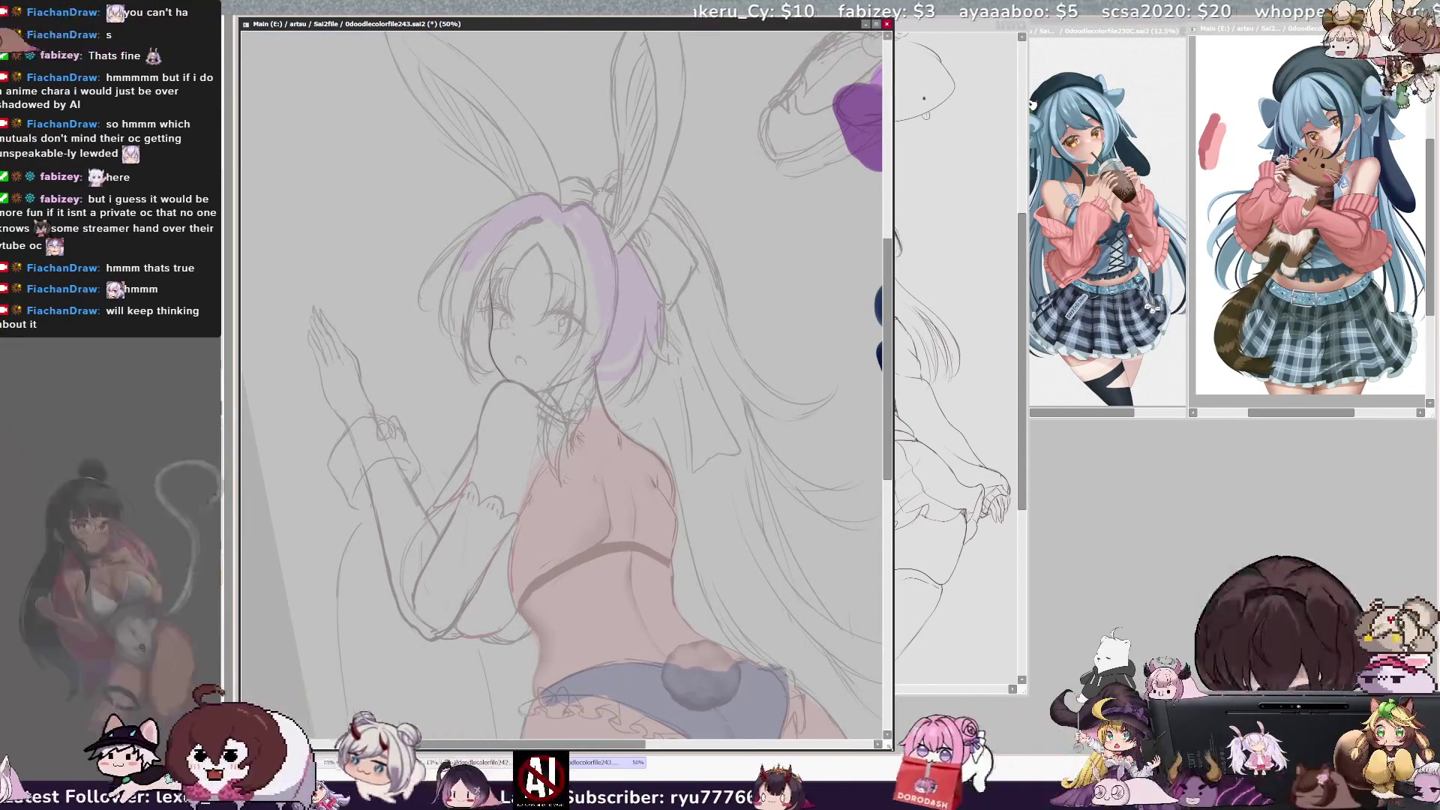
left_click_drag(886, 359, 886, 330)
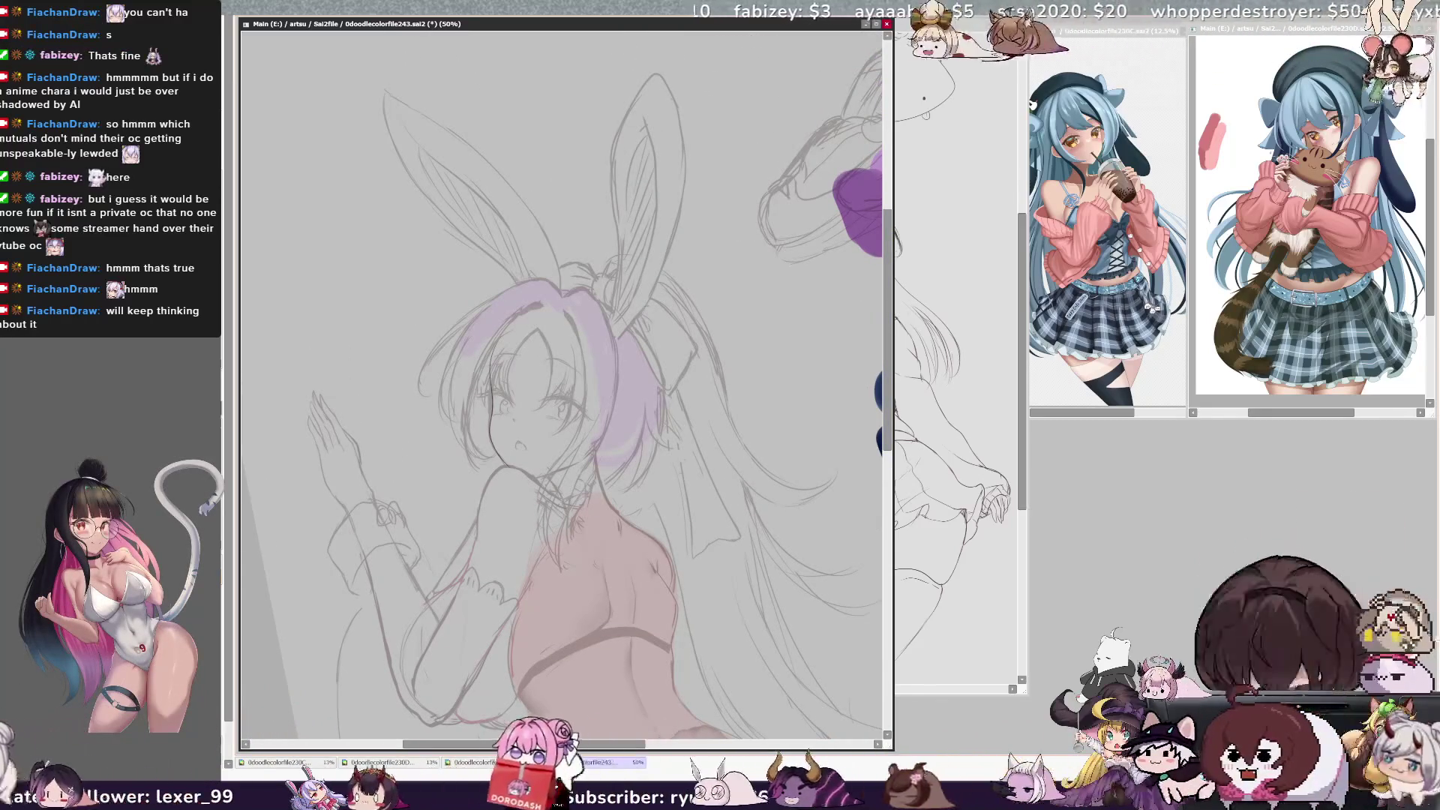
Zoom to 75%, undo the two stray face-edge strokes, then zoom to 150% on the face
key("ctrl+plus")
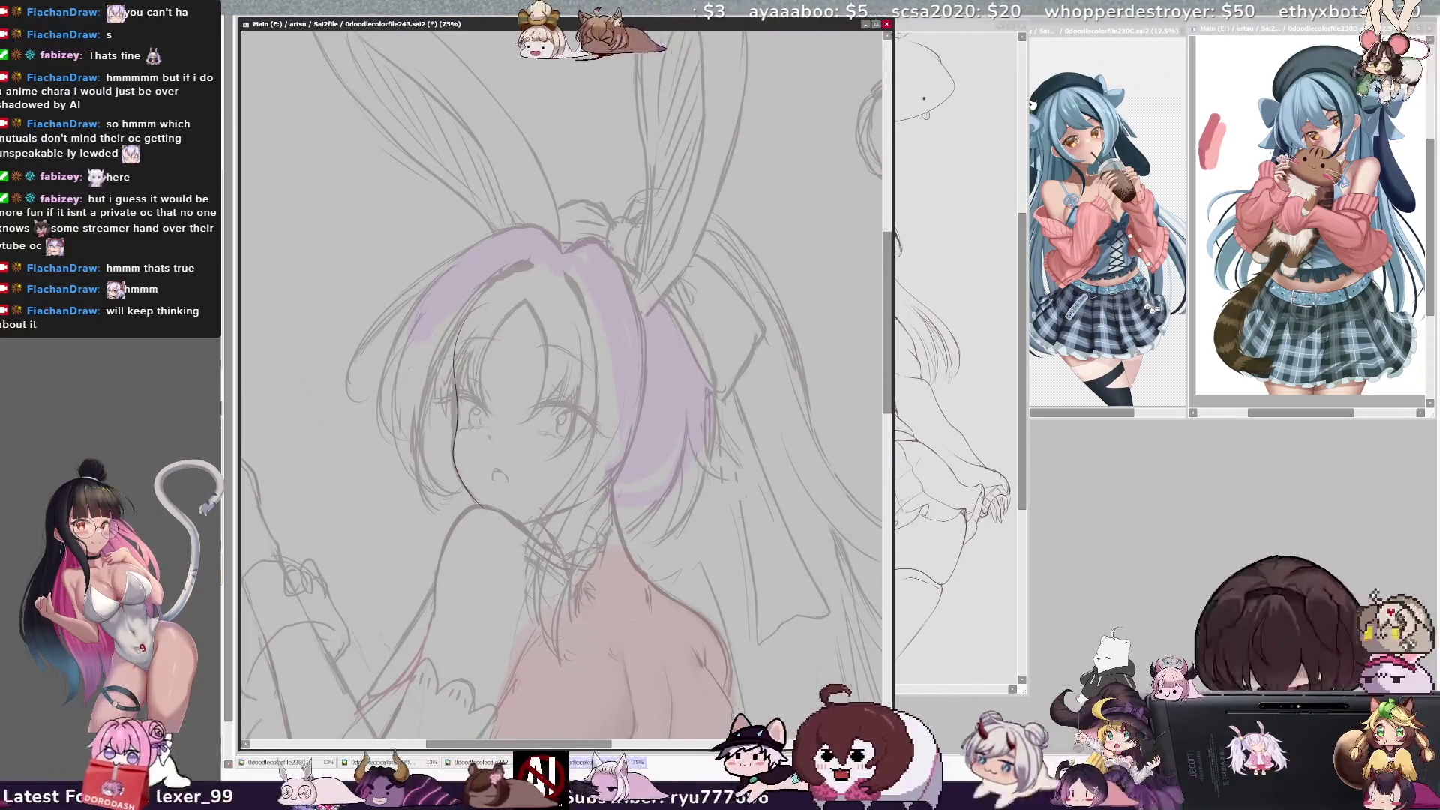
key("ctrl+z")
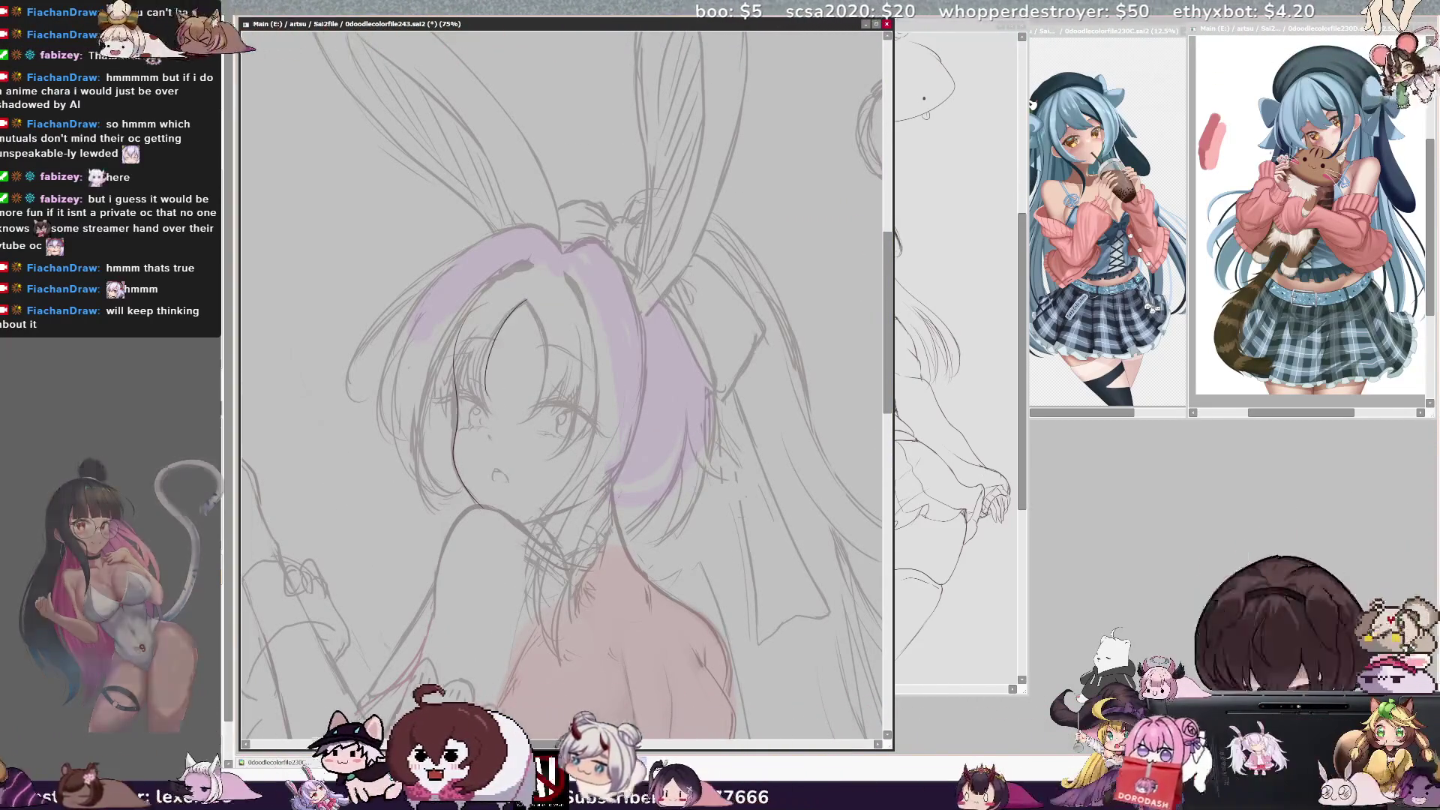
key("ctrl+z")
key("h")
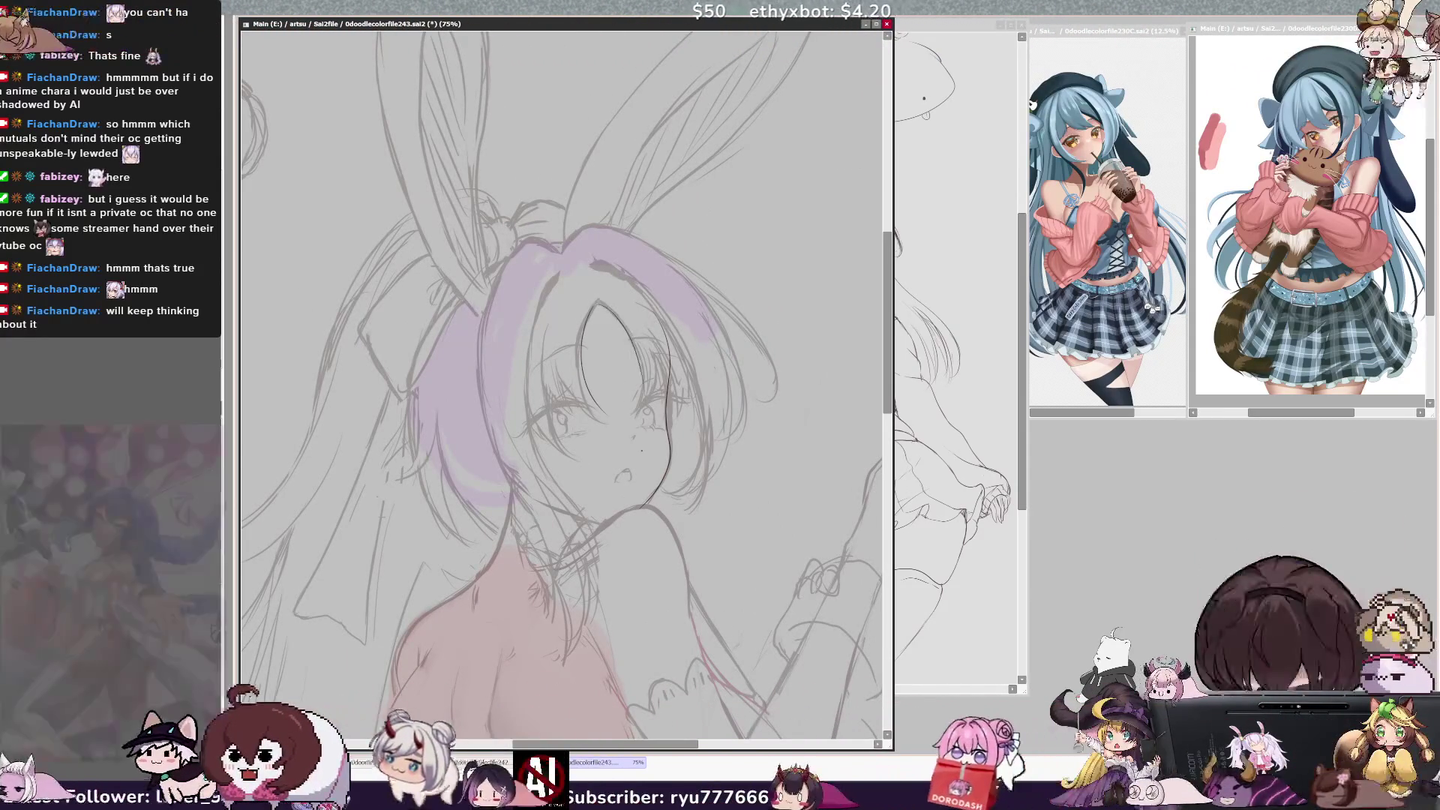
key("h")
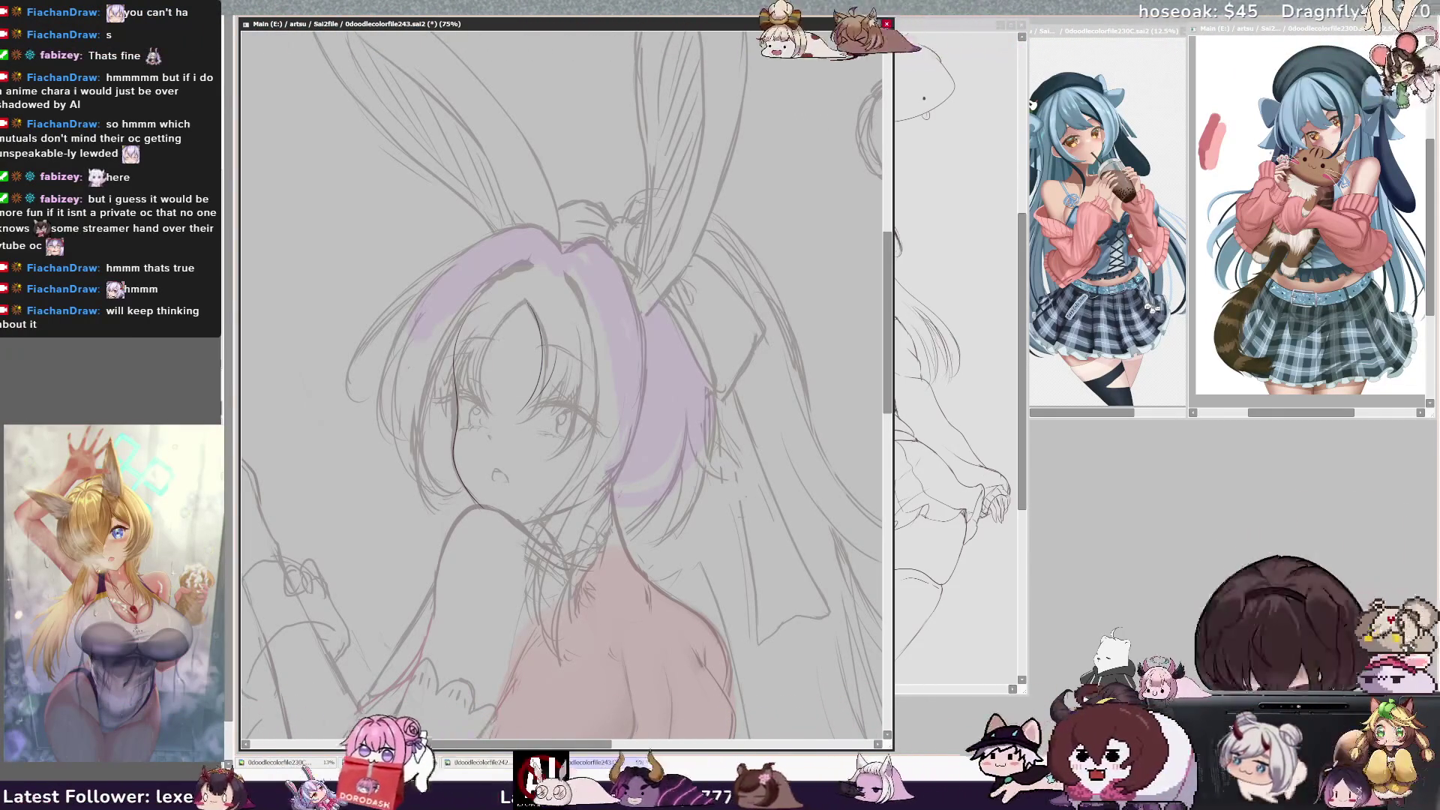
key("ctrl+plus")
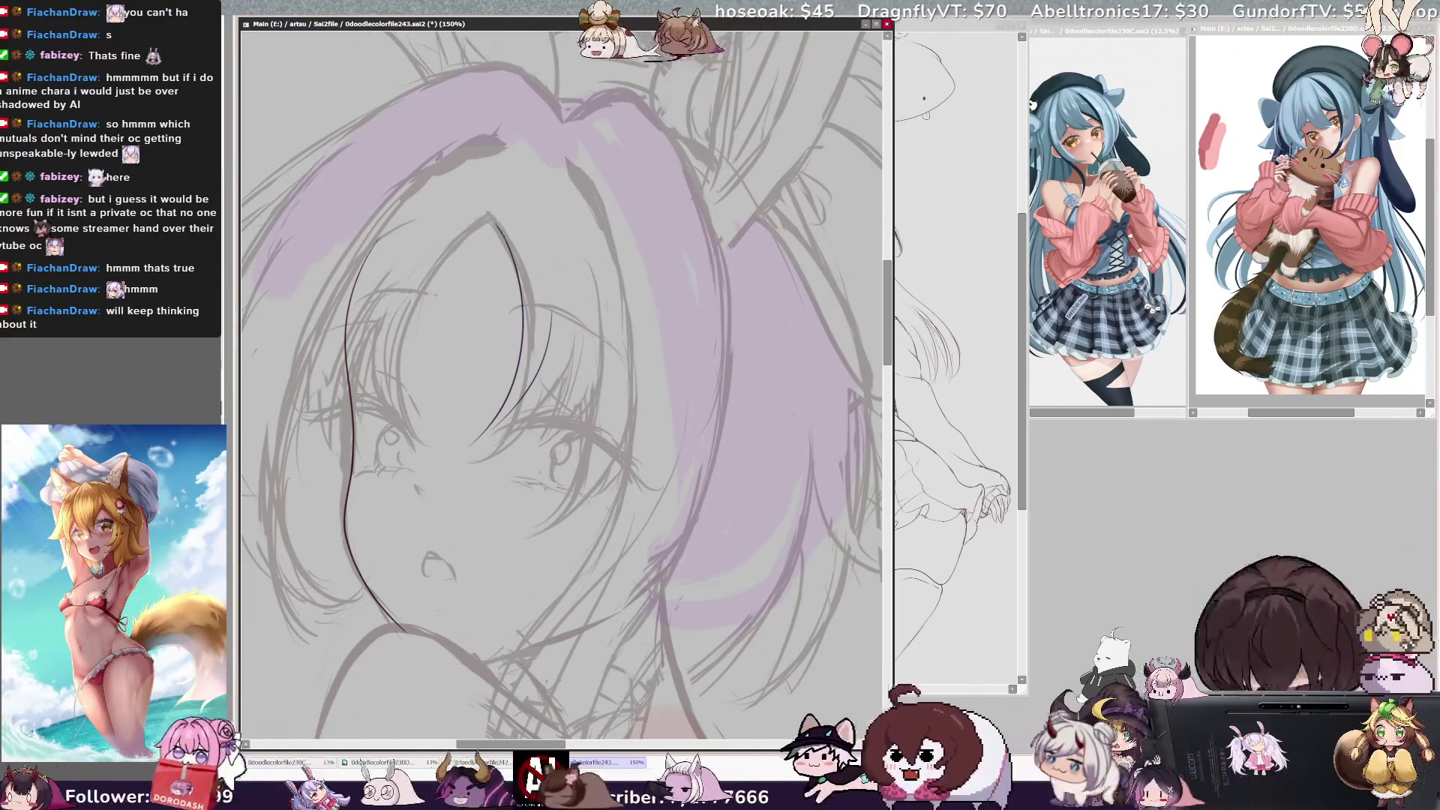
Ink the left face outline, redrawing the curve several times until it sits right
left_click_drag(486, 221, 404, 435)
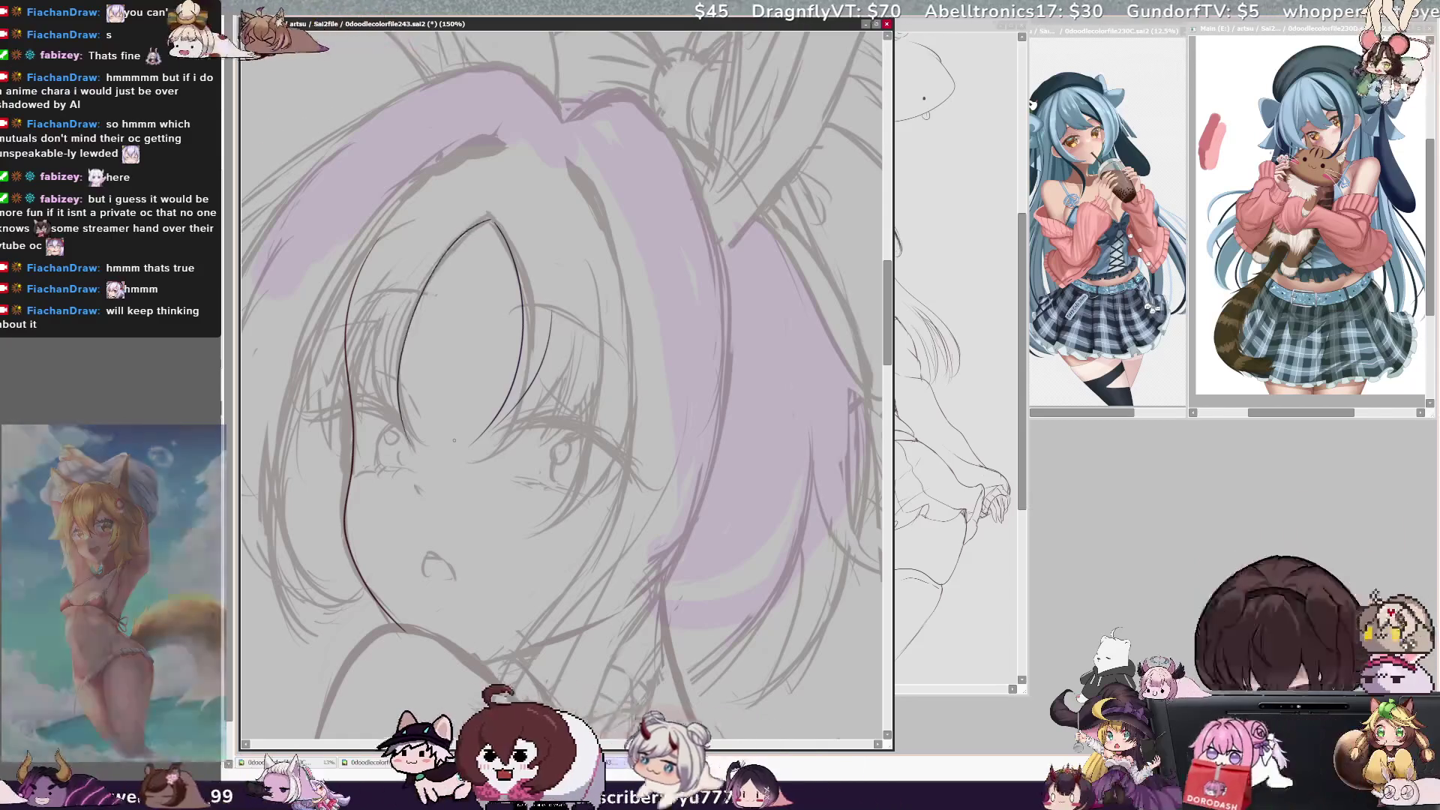
key("ctrl+z")
left_click_drag(491, 219, 438, 453)
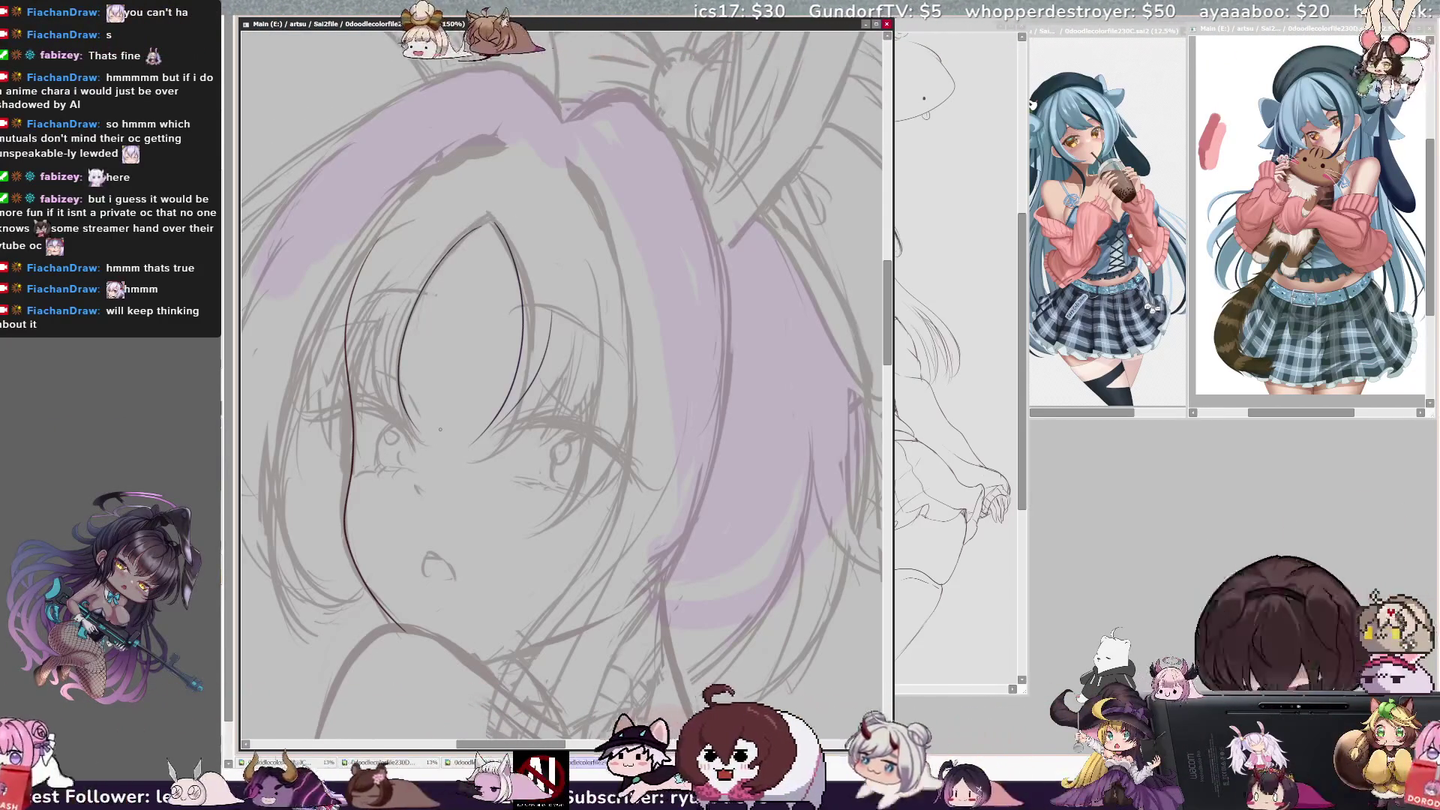
key("ctrl+z")
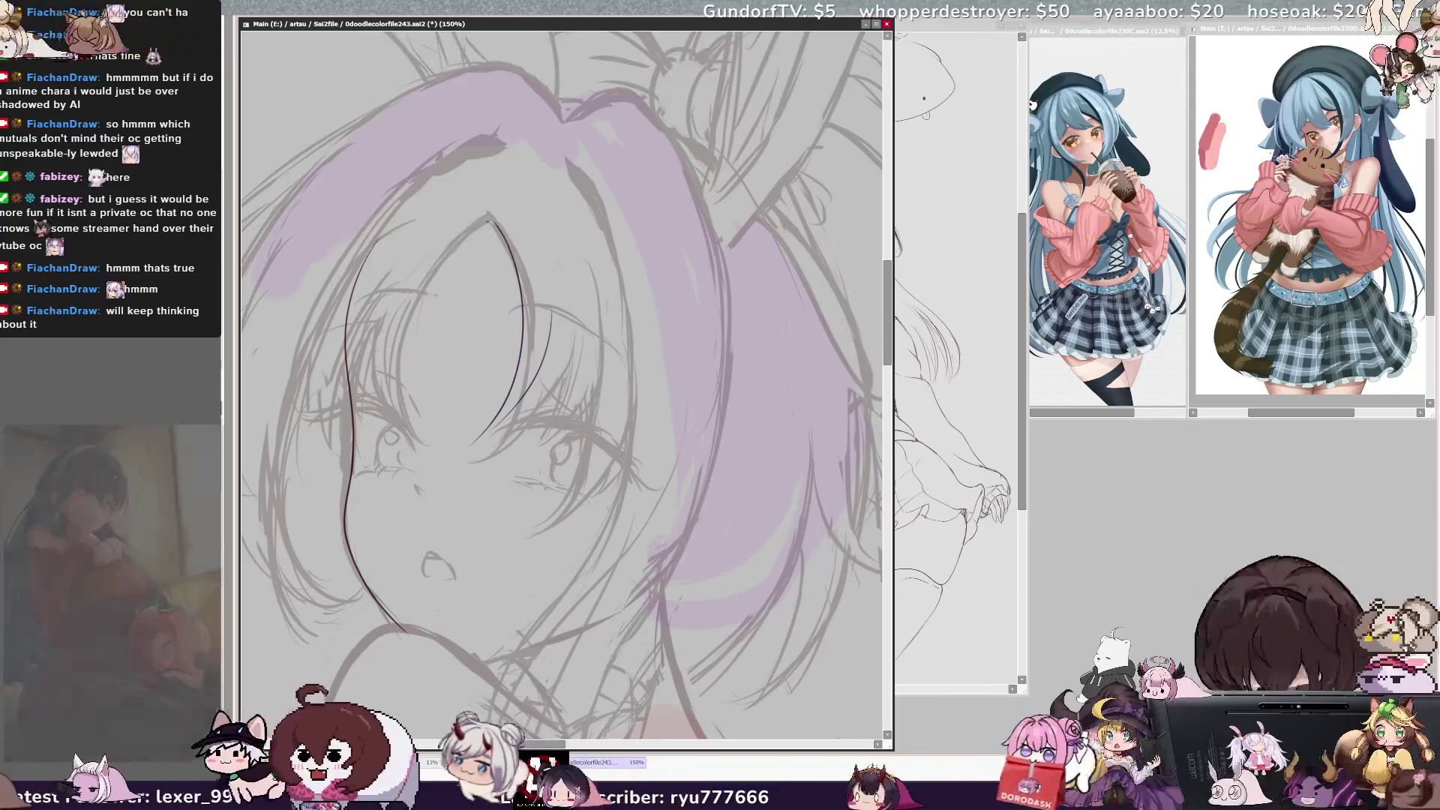
left_click_drag(486, 221, 407, 433)
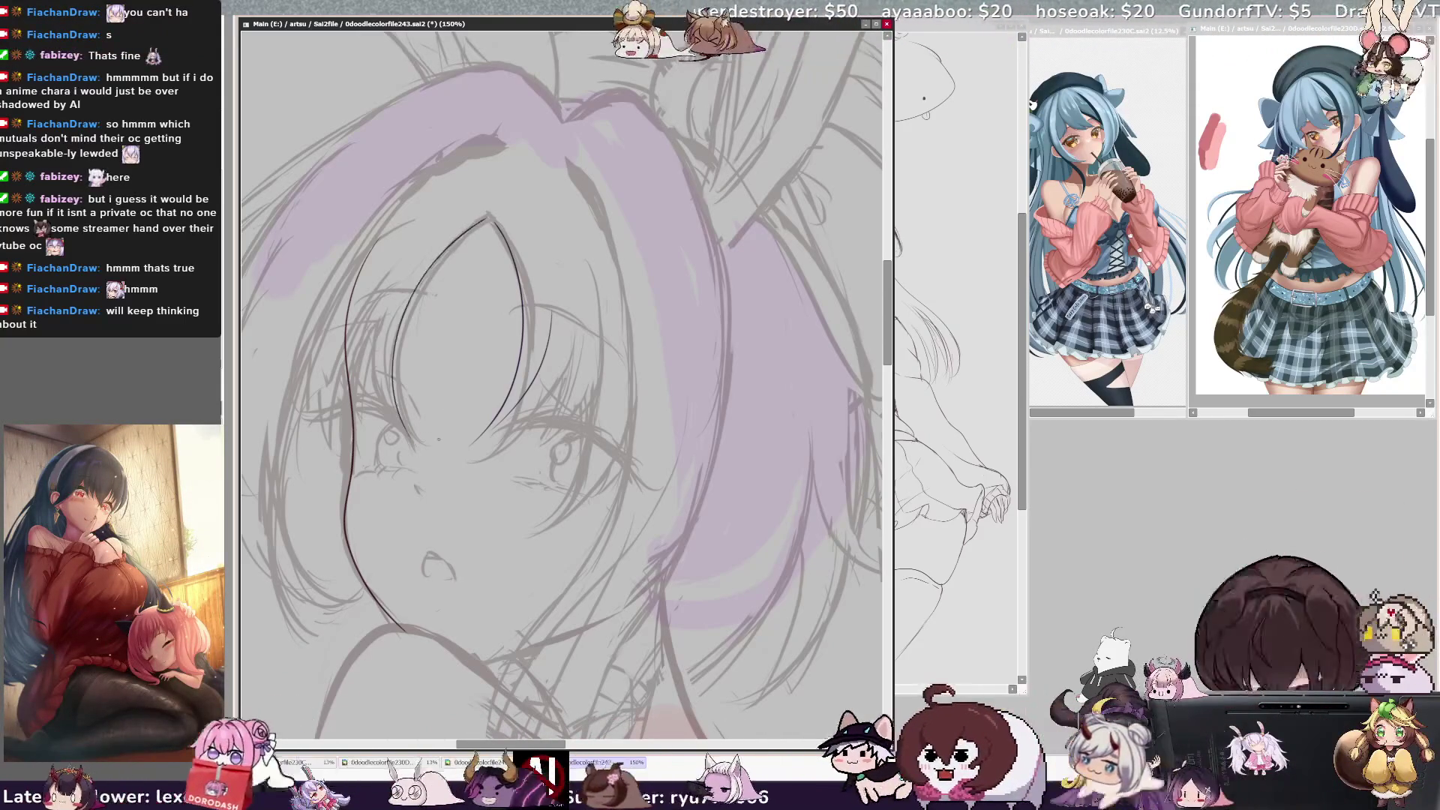
key("ctrl+z")
mouse_move(485, 219)
left_mouse_down()
mouse_move(454, 241)
mouse_move(401, 433)
left_mouse_up()
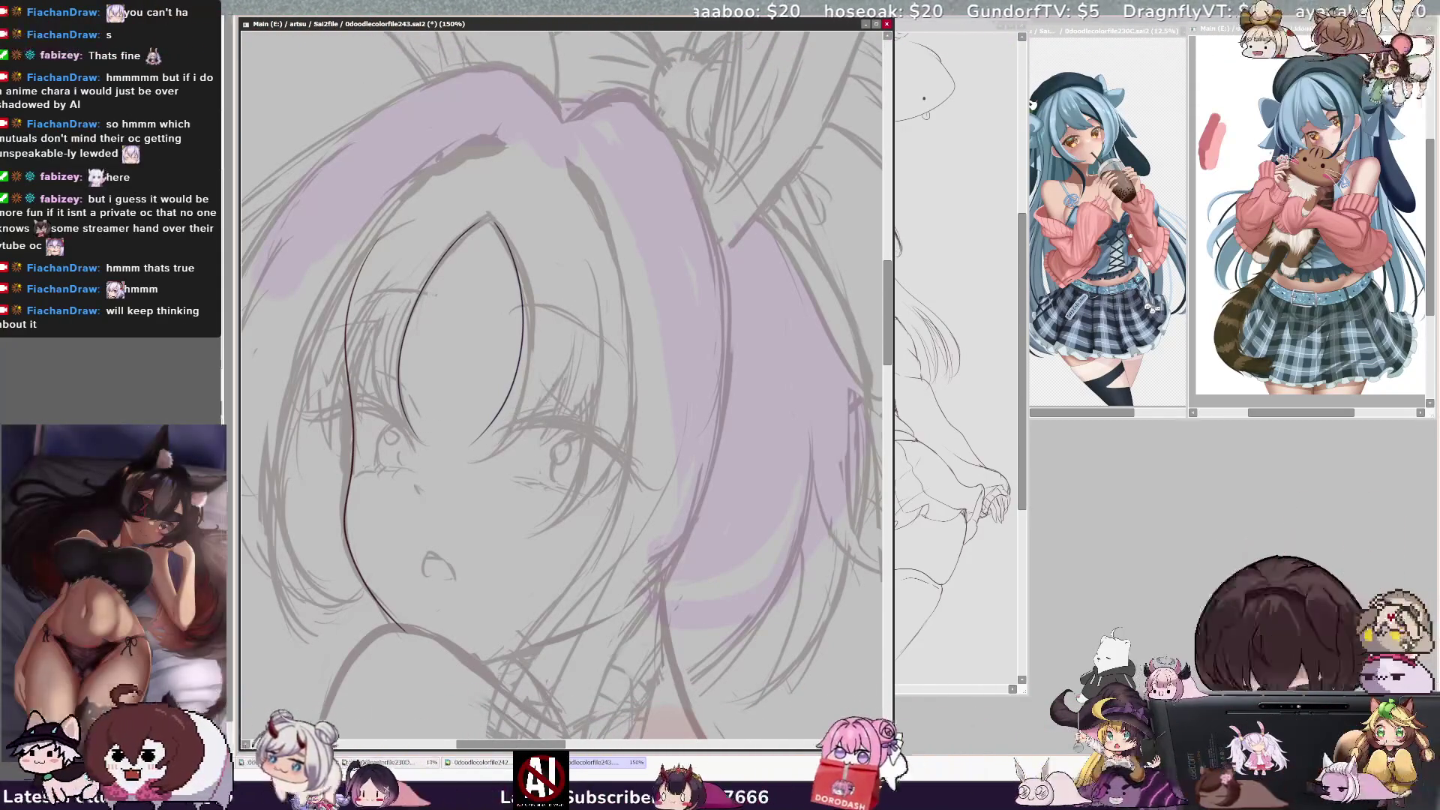
Mirror the view and discard the retried lower eye outline stroke
key("h")
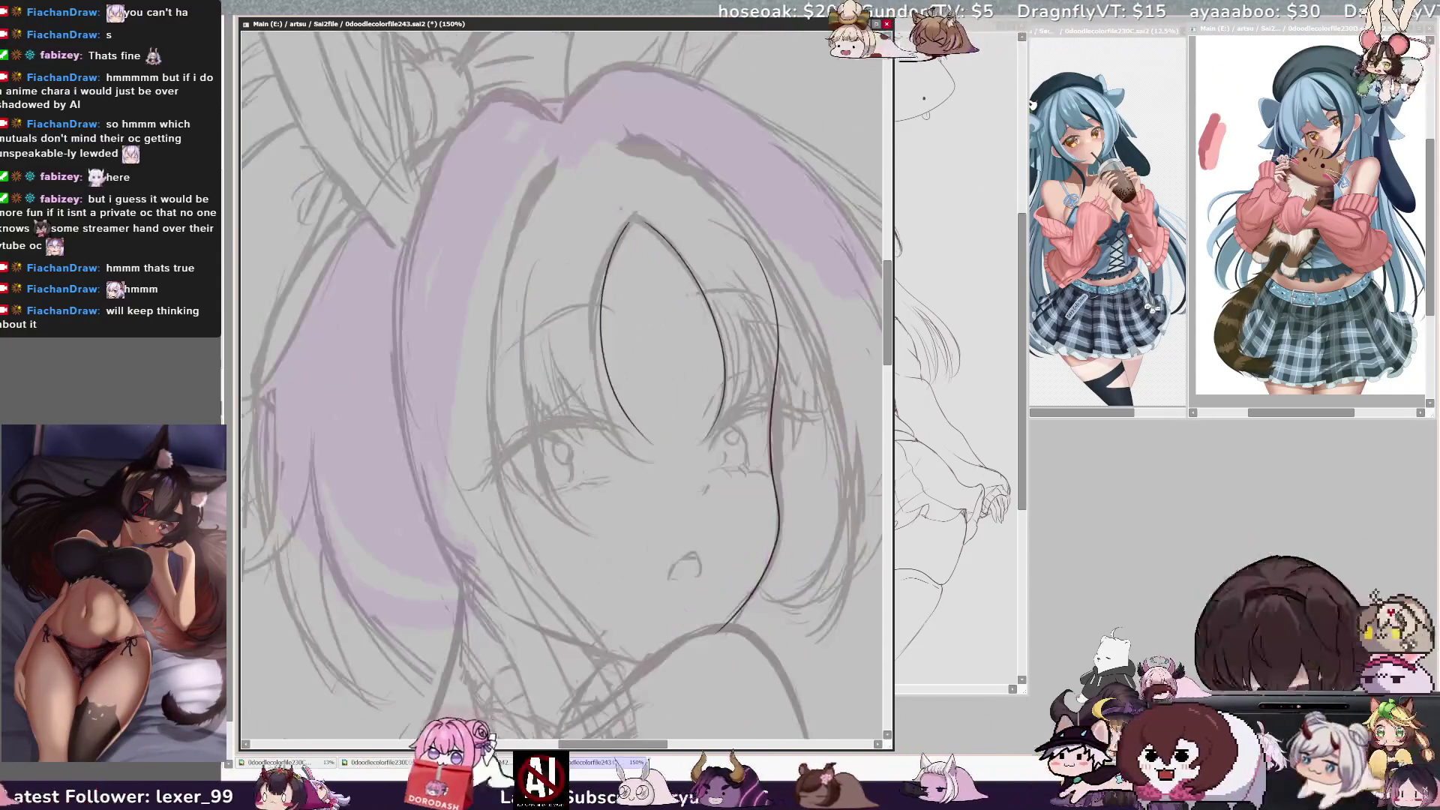
key("ctrl+z")
left_click_drag(574, 331, 636, 434)
key("ctrl+z")
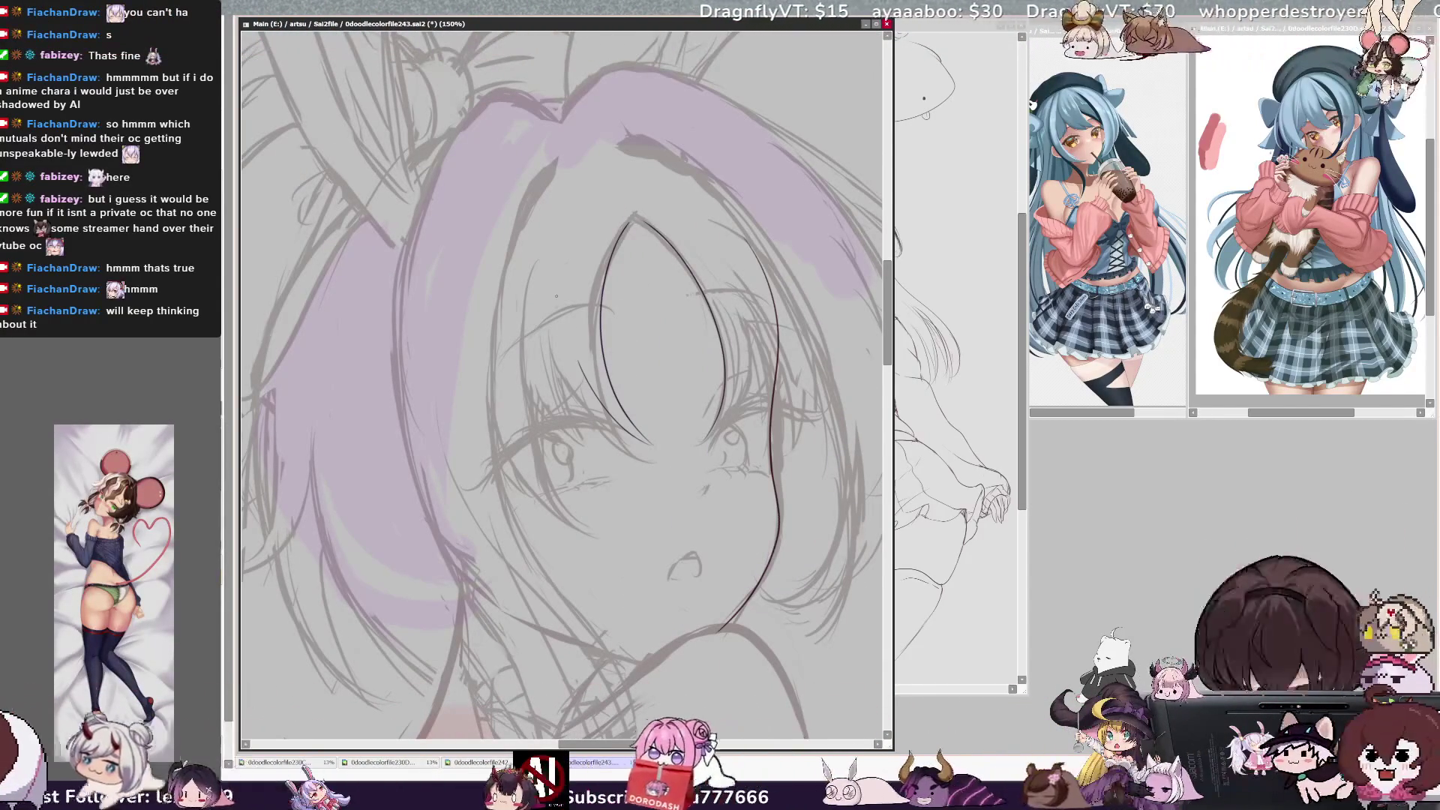
key("h")
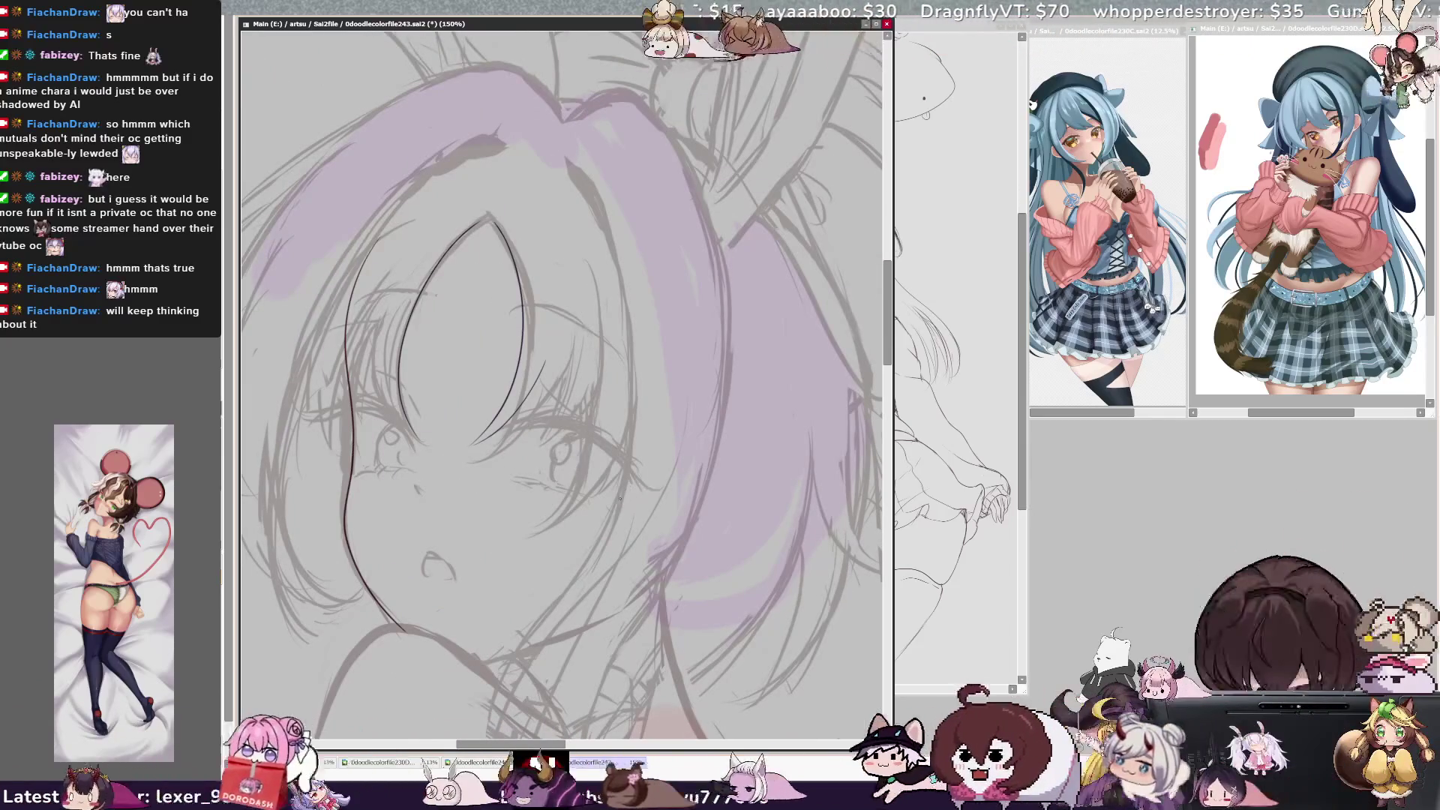
key("h")
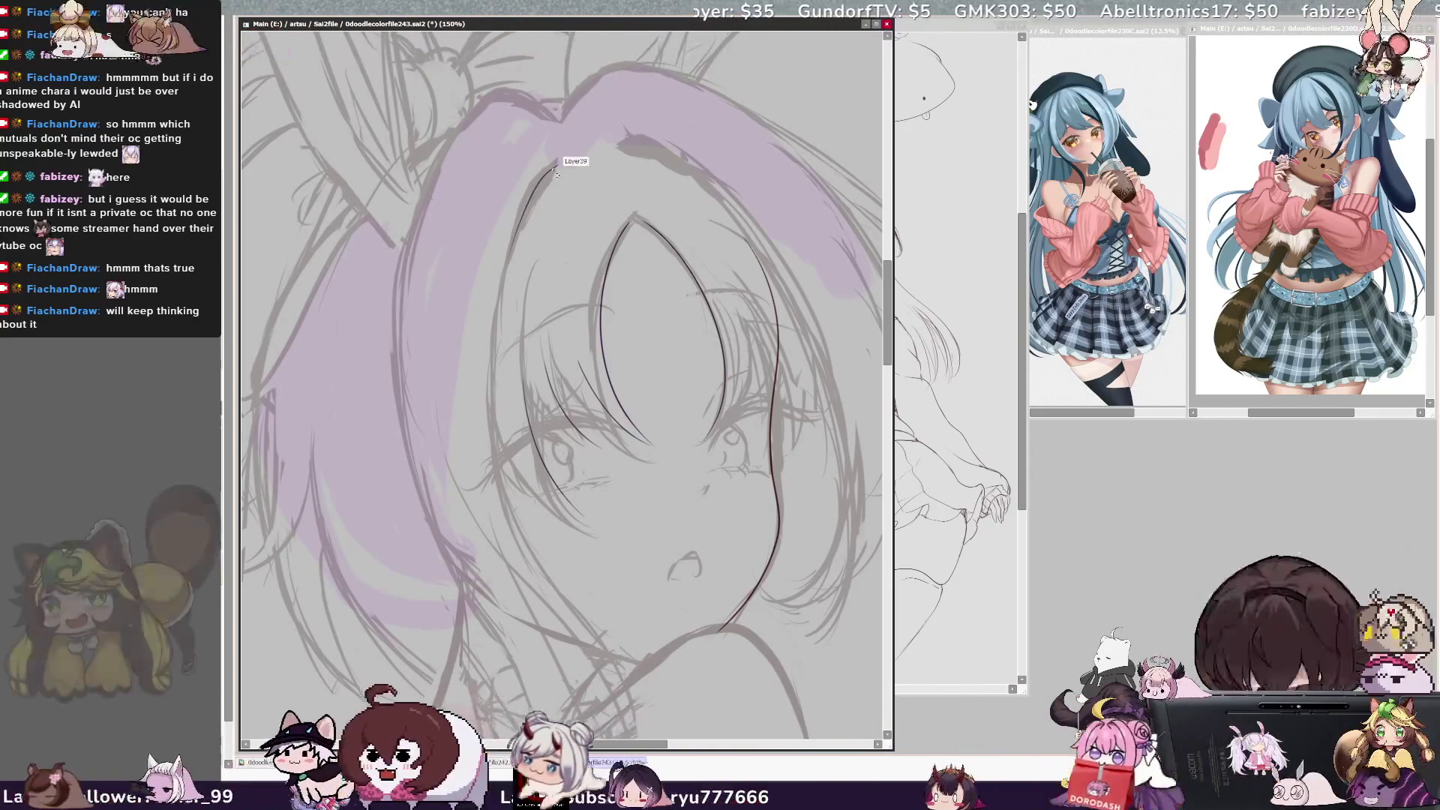
Ink the face's outer edge, the top arc of the hair and the hair's left edge
left_click_drag(555, 167, 523, 538)
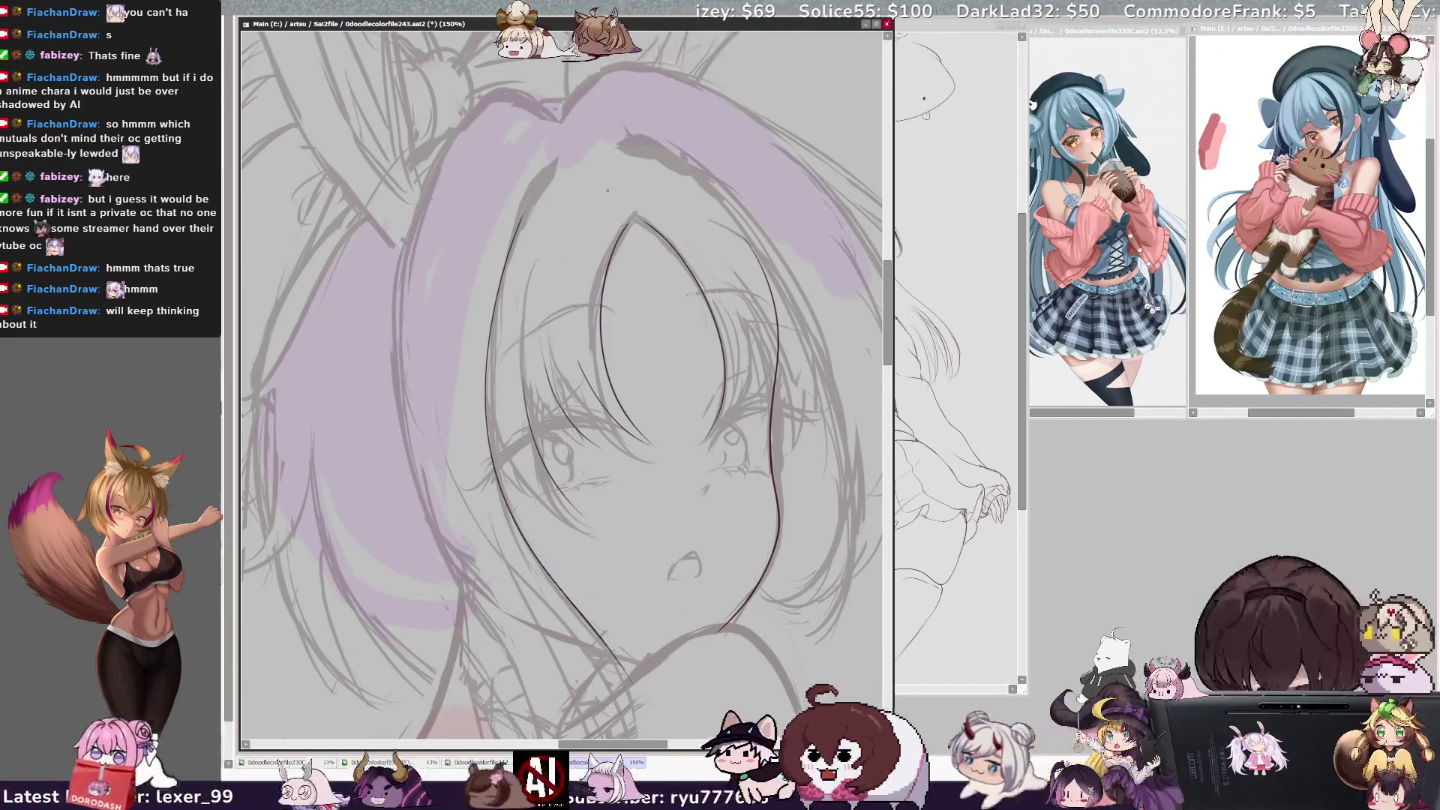
left_click_drag(650, 65, 561, 113)
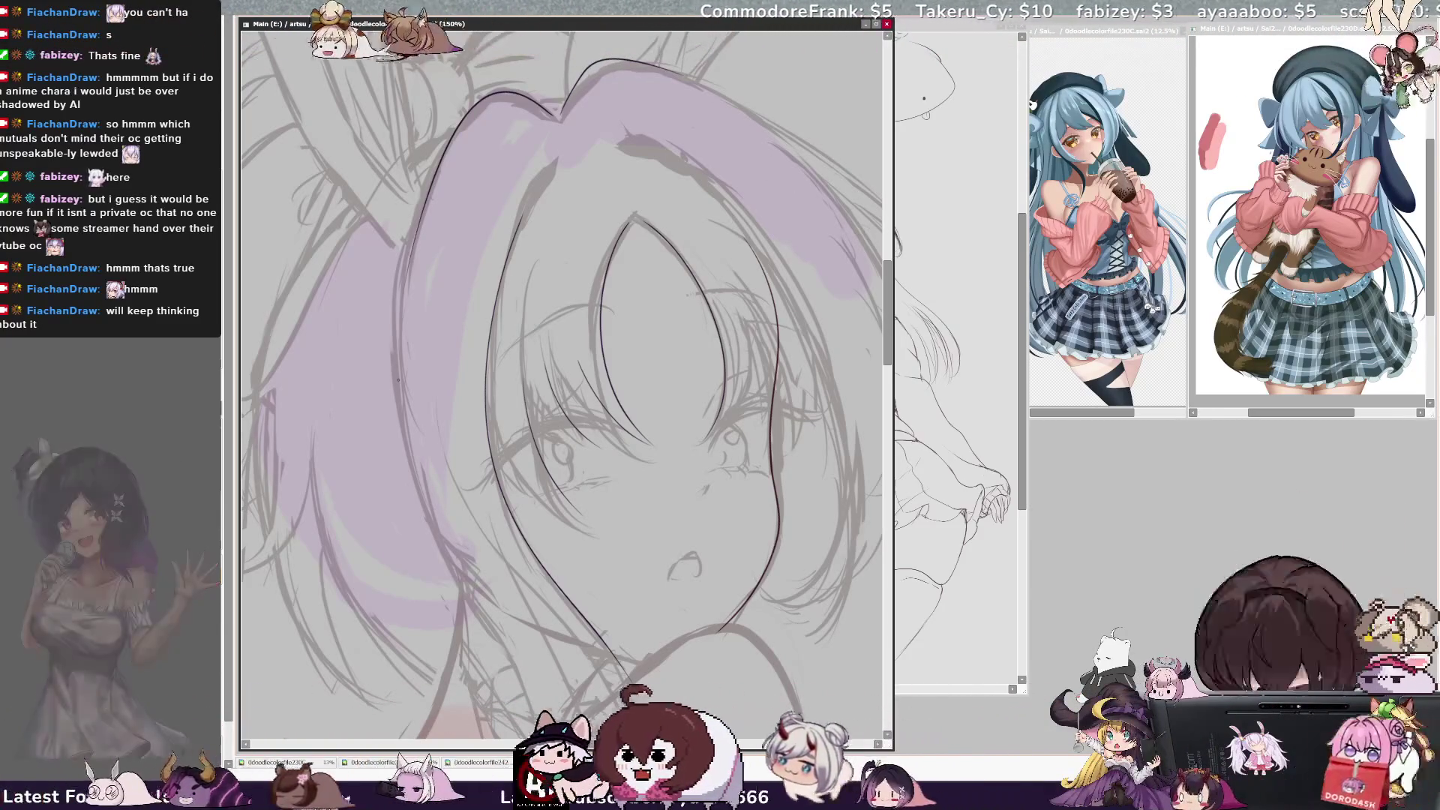
left_click_drag(407, 268, 480, 100)
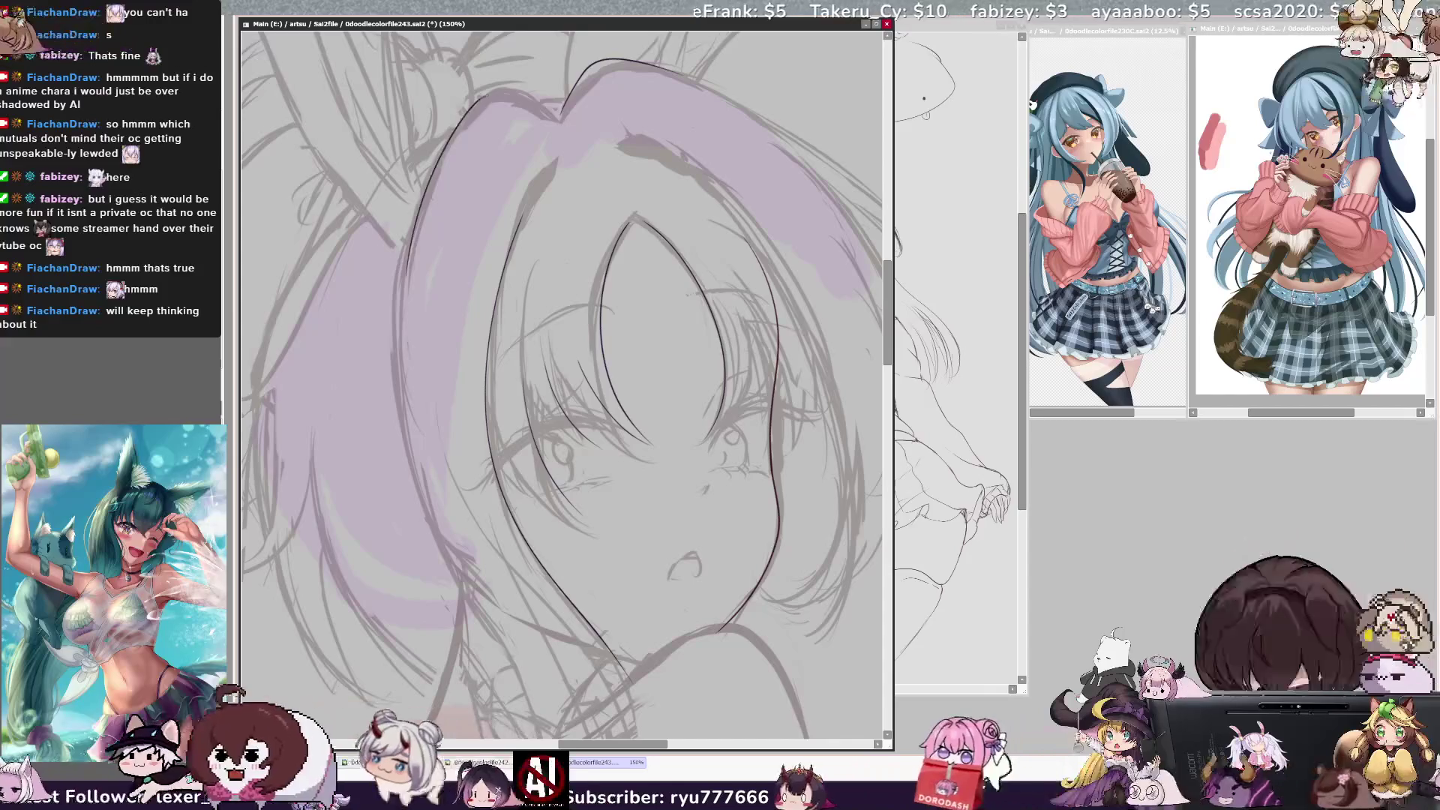
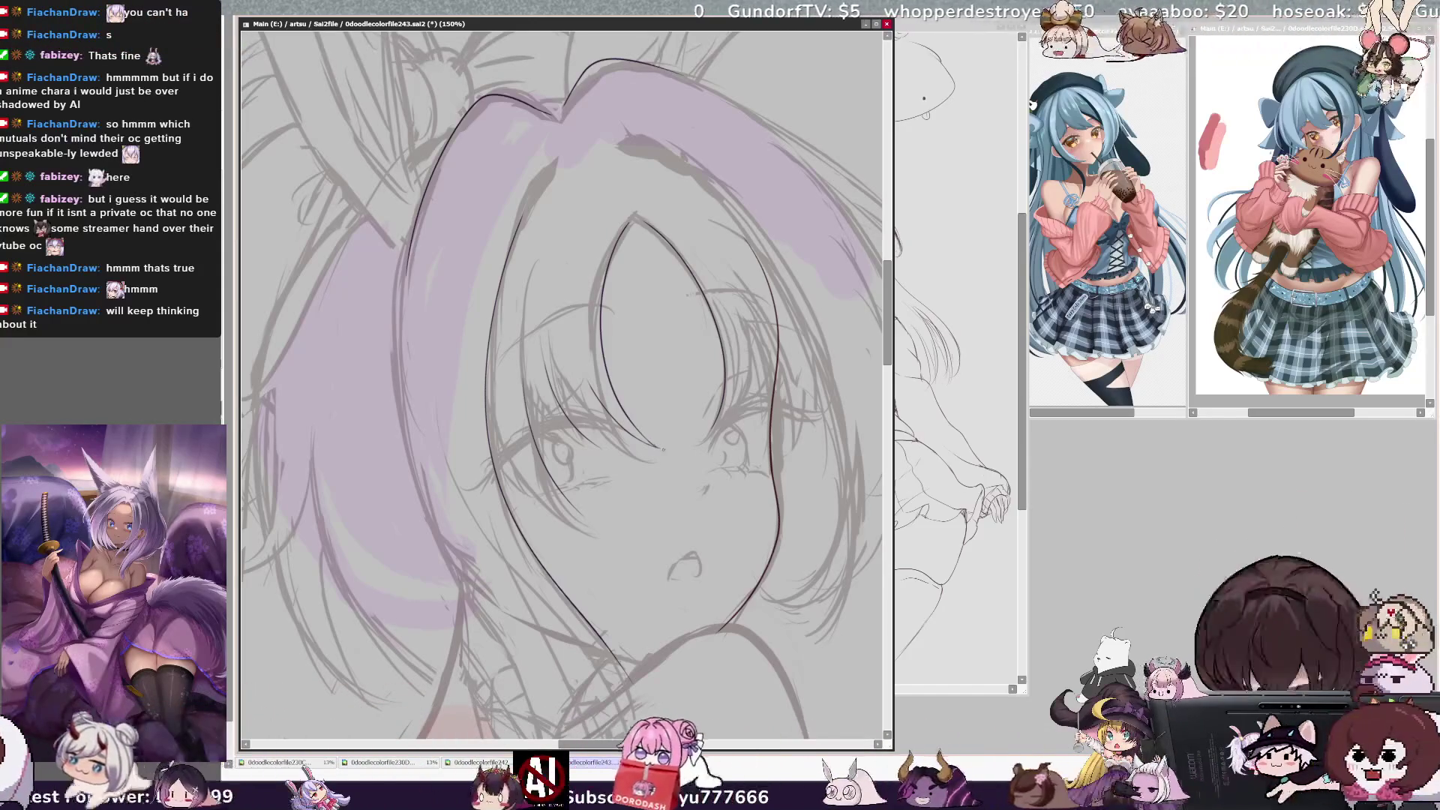
Mirror the canvas back and forth to check the face and which layer holds the eye line
key("h")
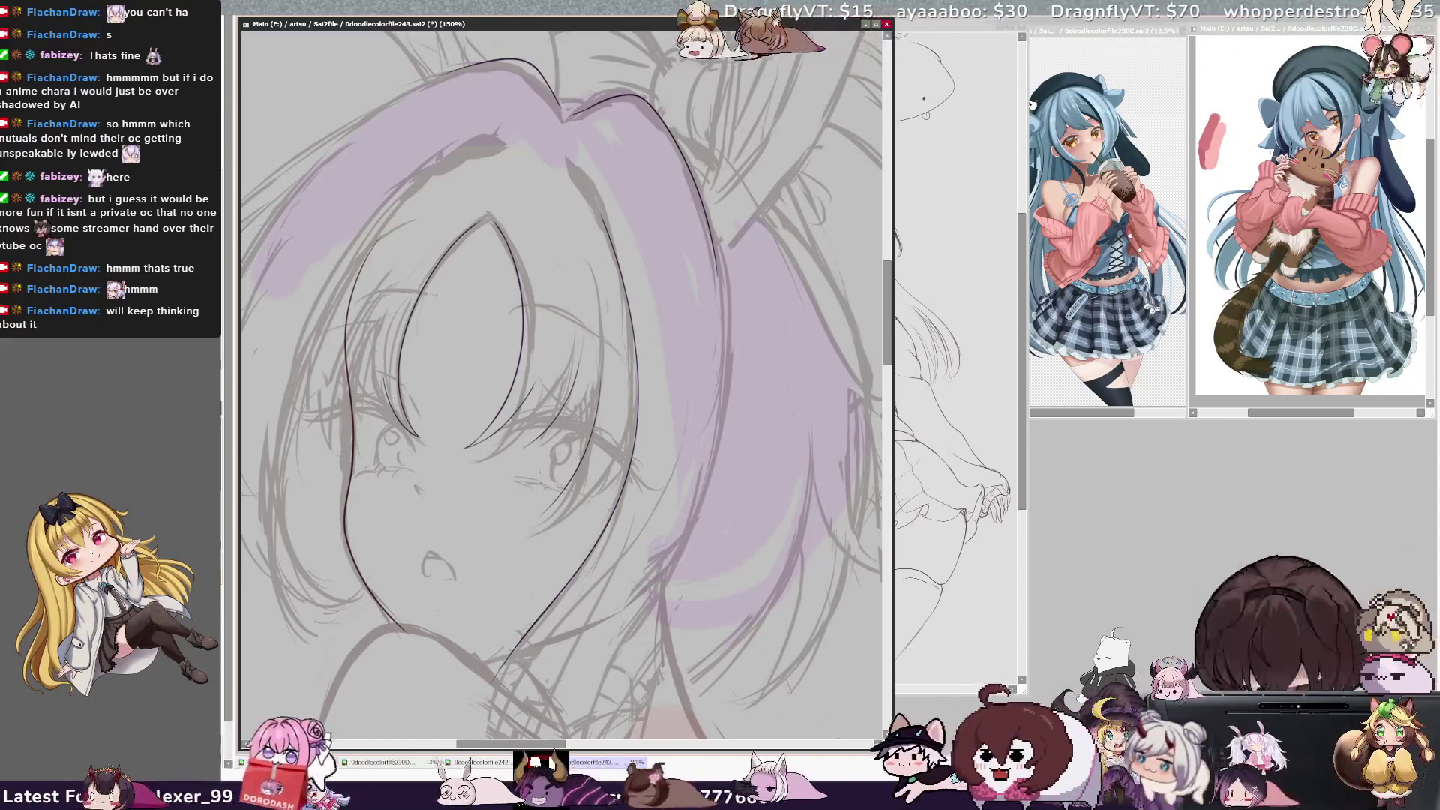
left_click(389, 394, "ctrl+shift")
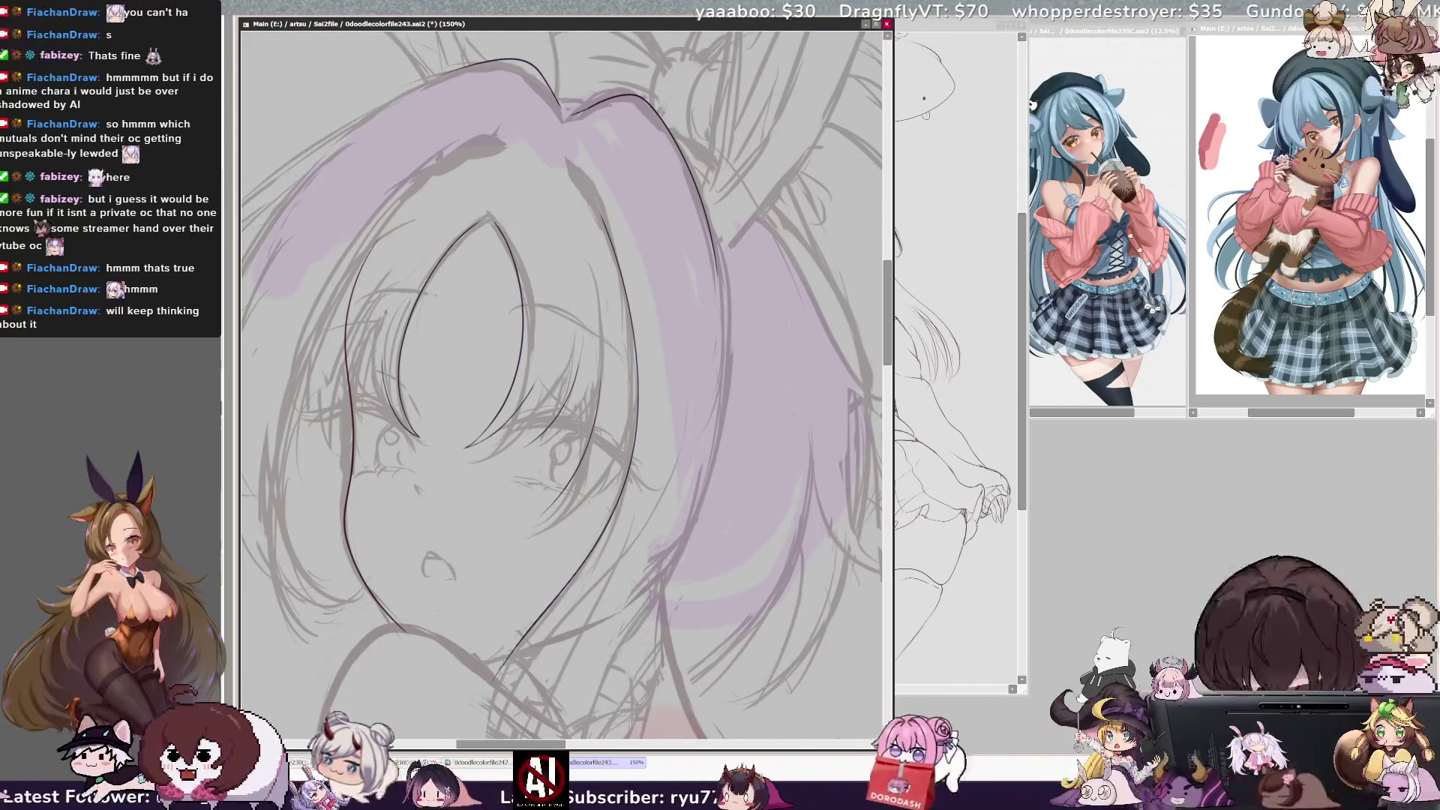
key("h")
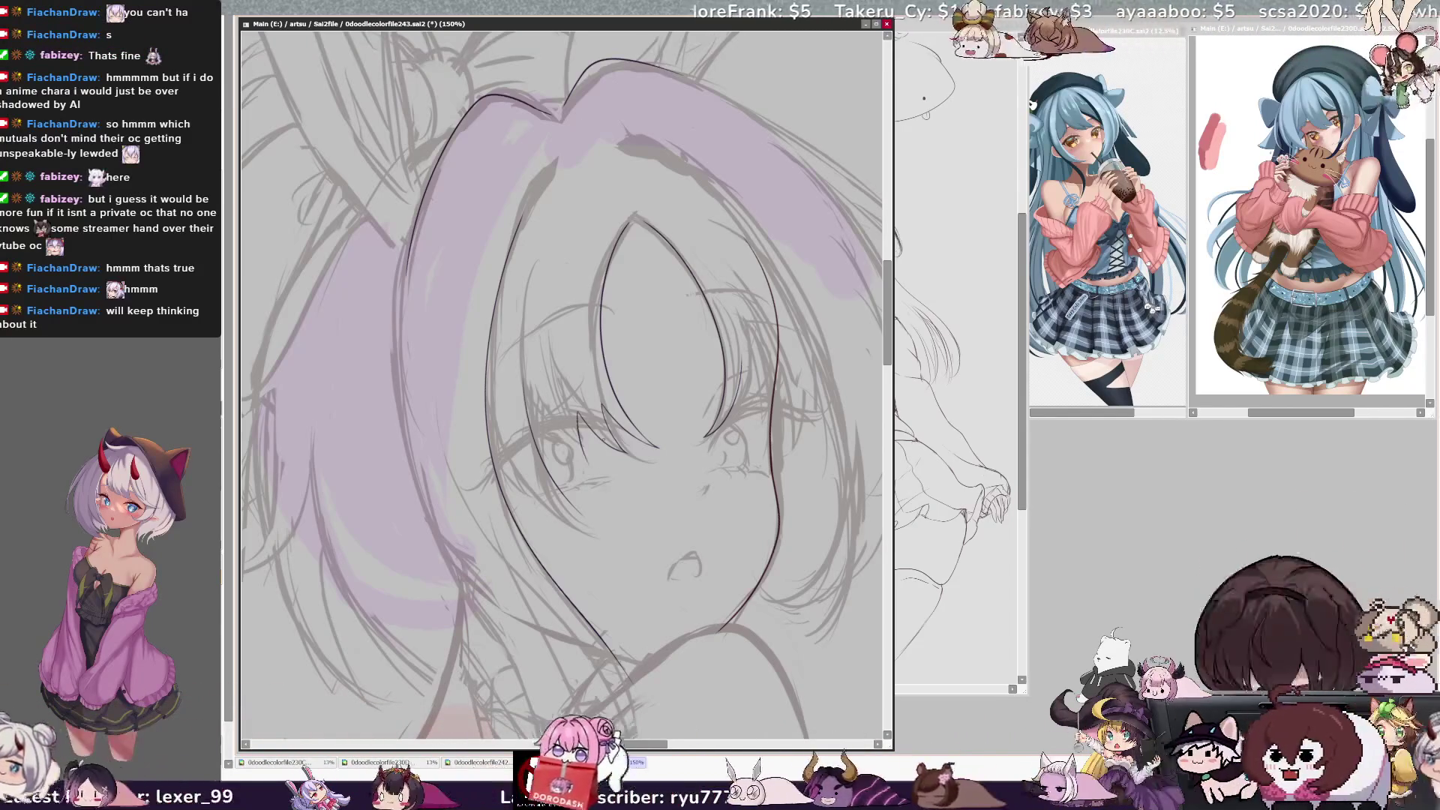
key("Insert")
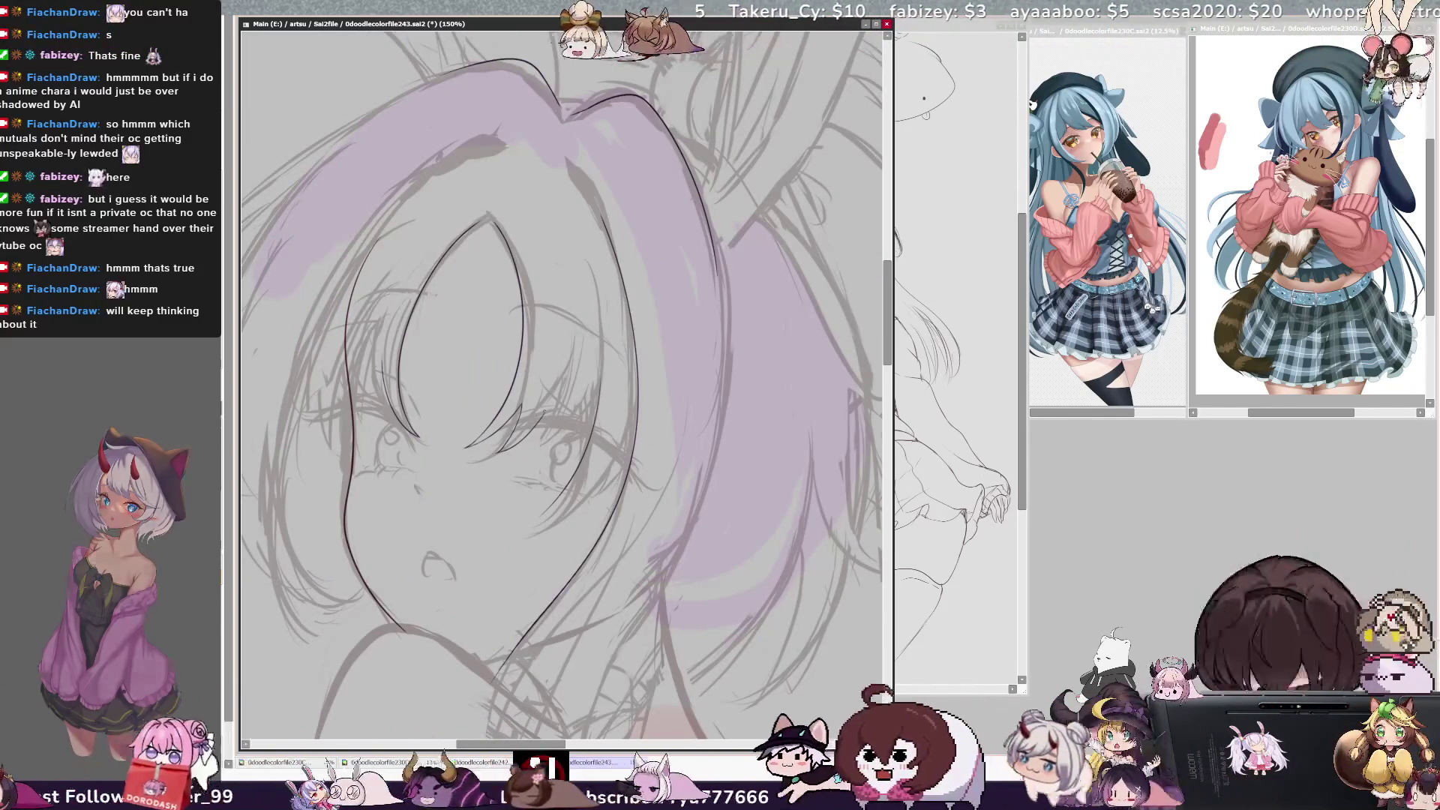
key("Insert")
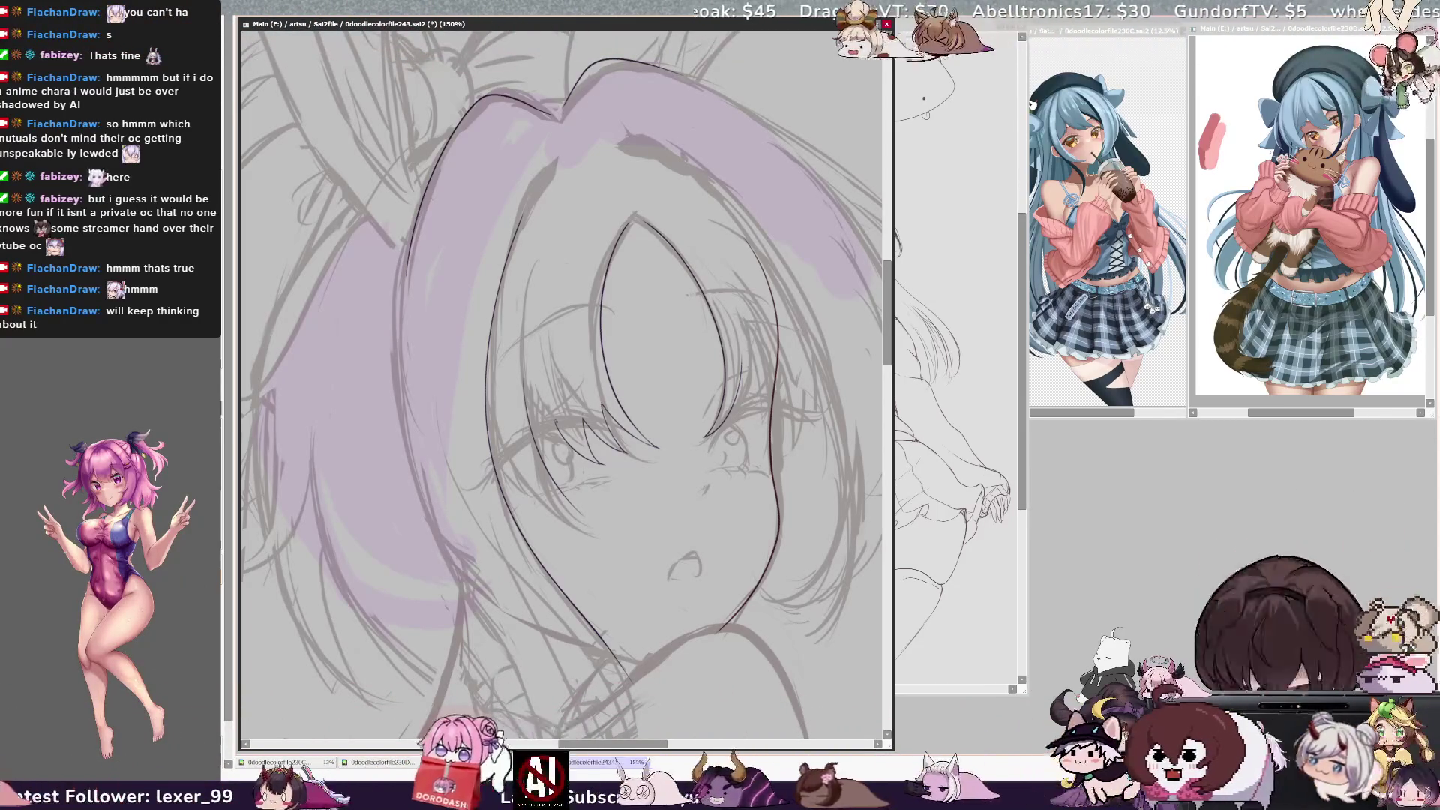
key("h")
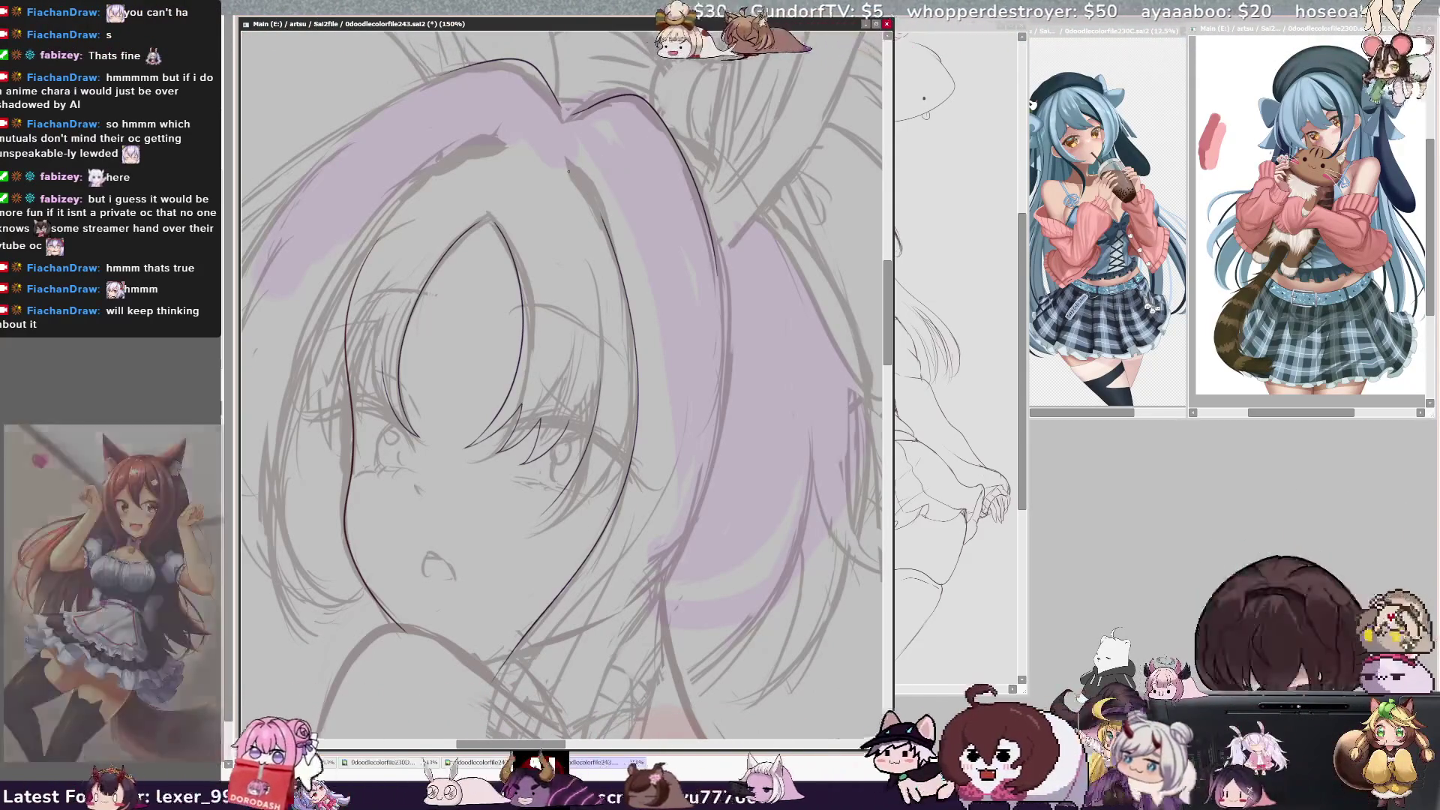
key("h")
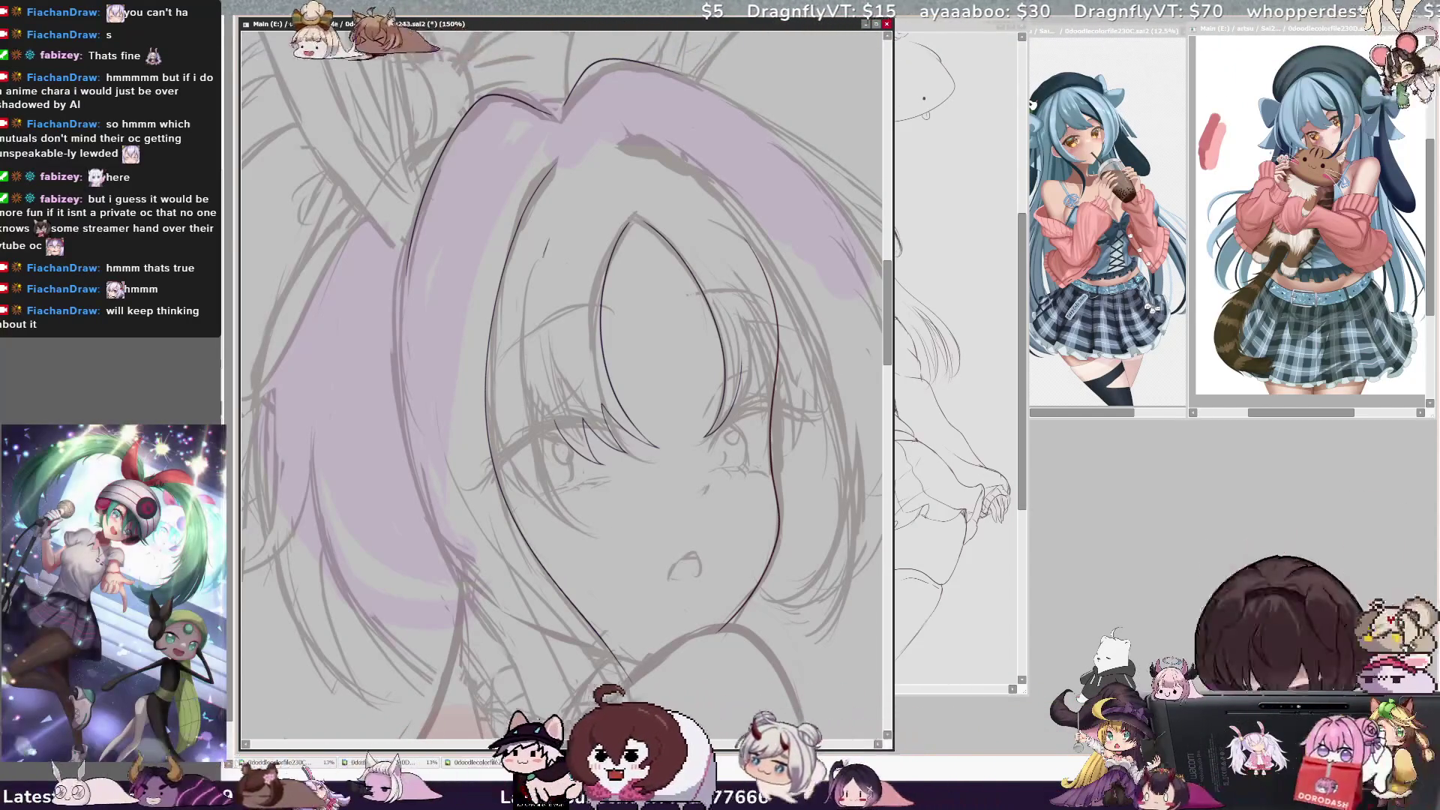
key("h")
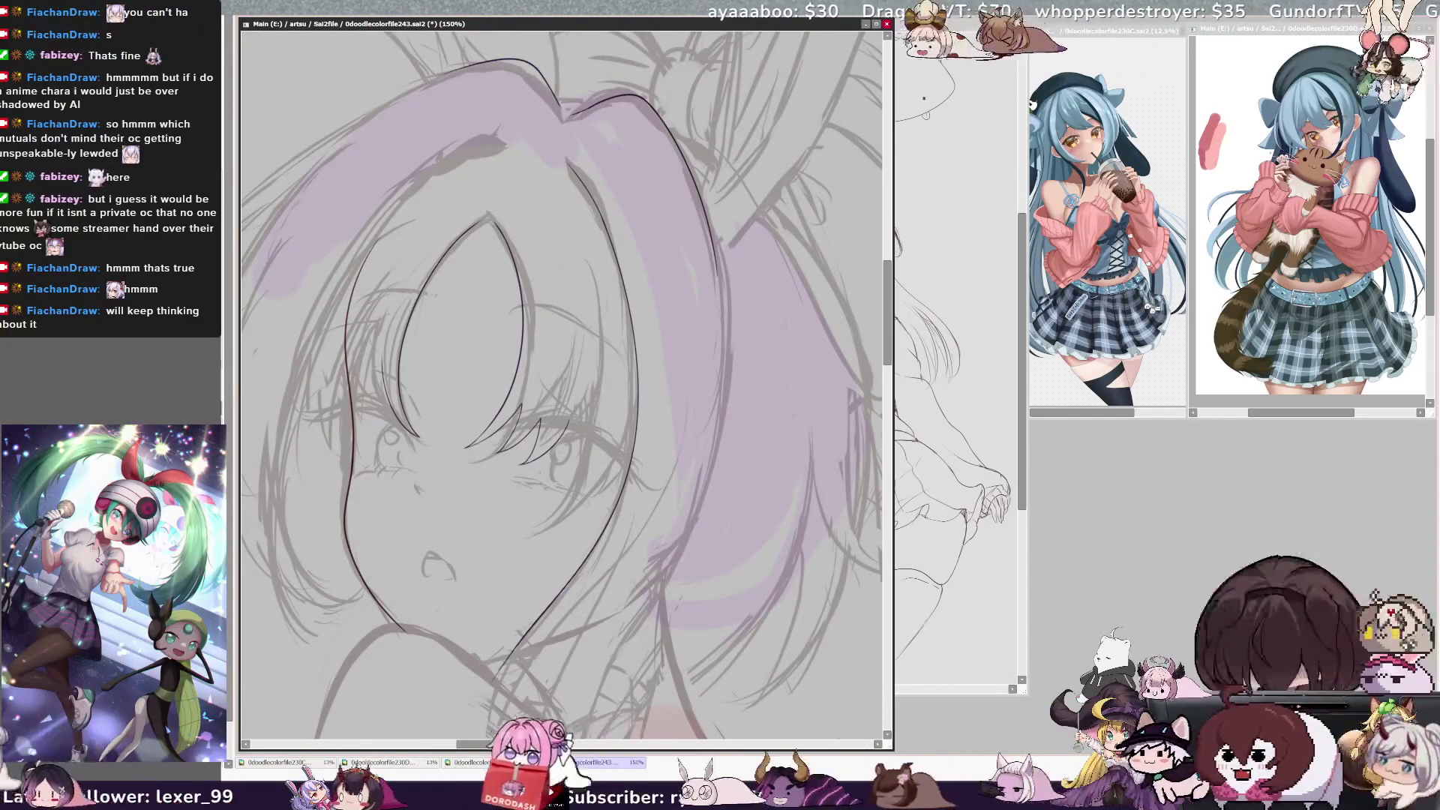
key("h")
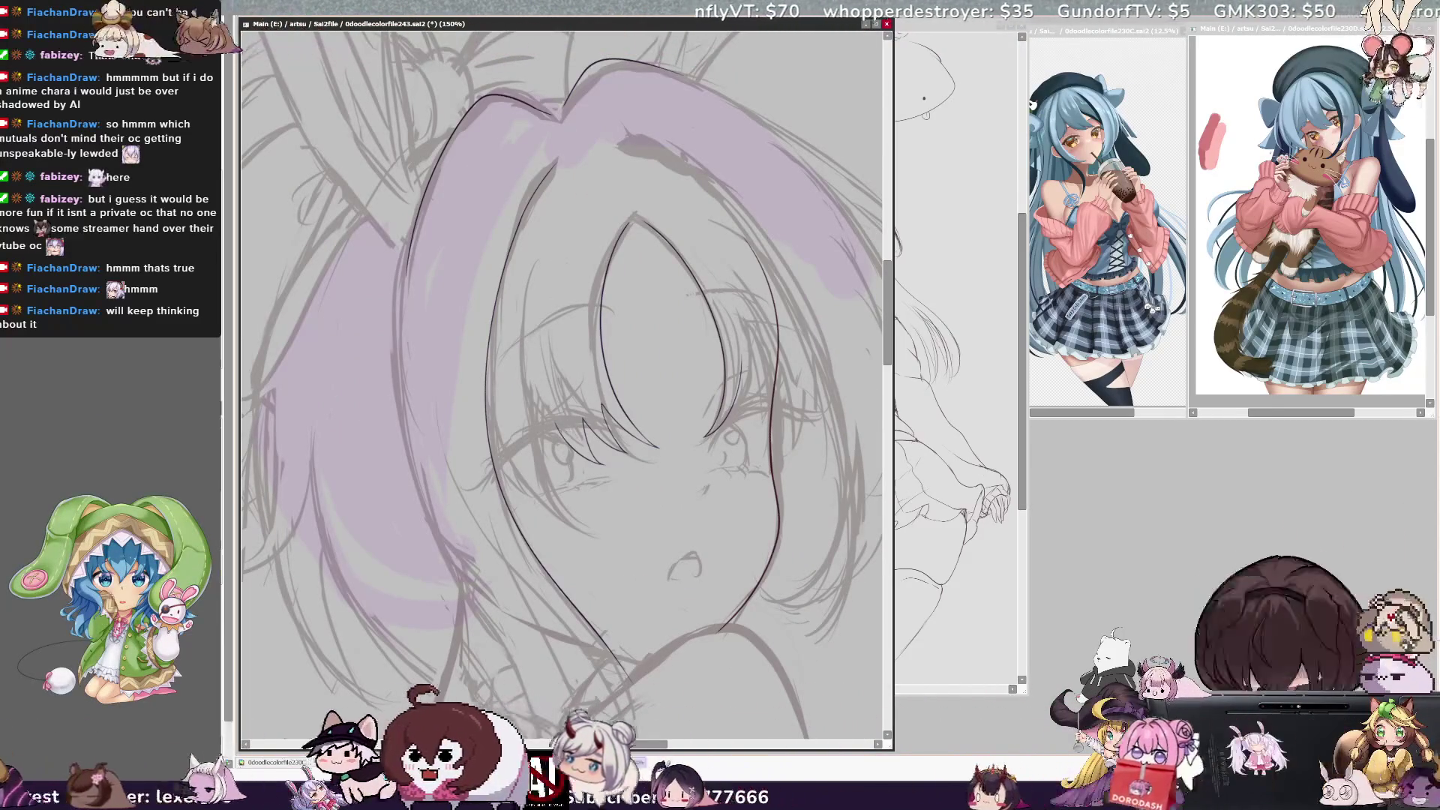
key("h")
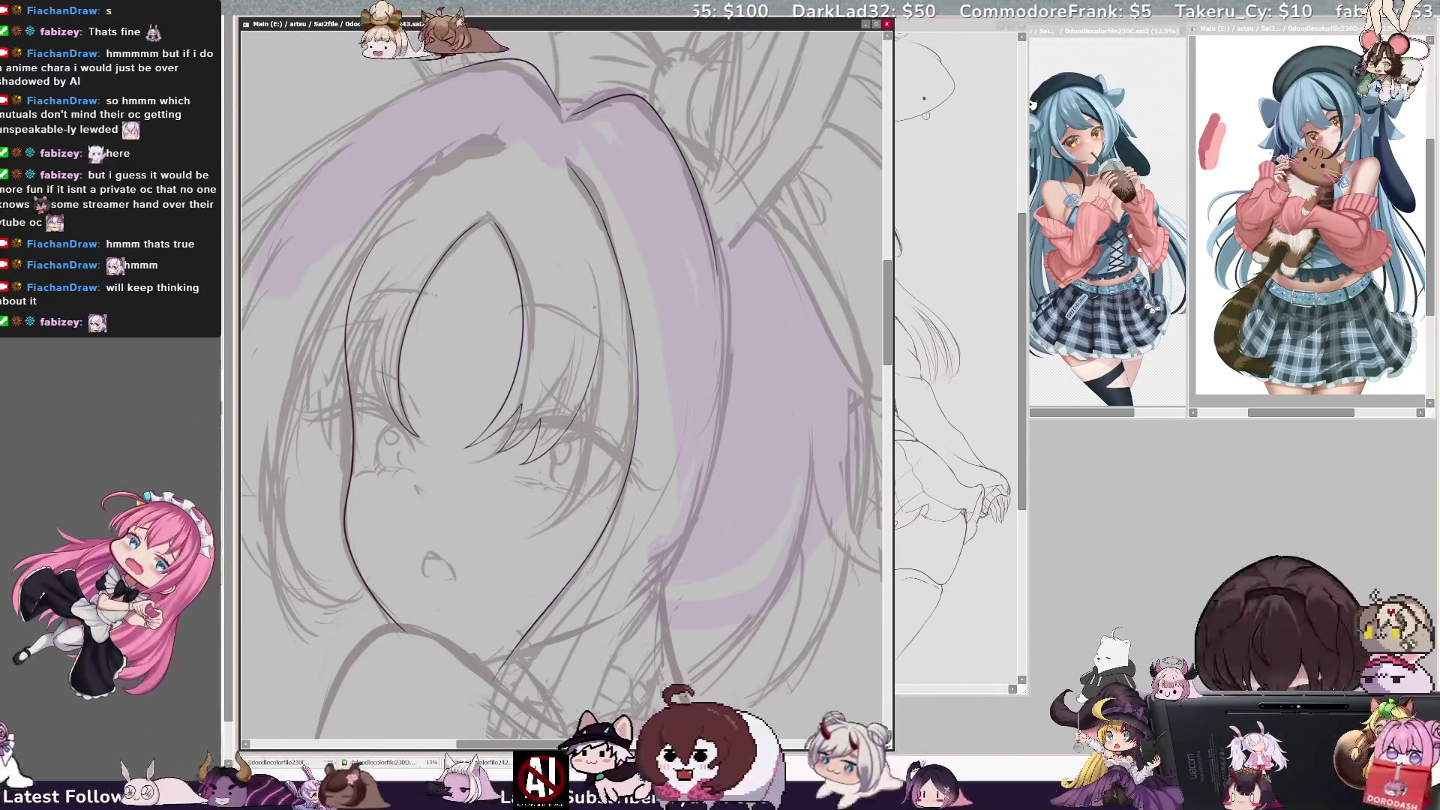
Ink lines on the lower hair strands and a short stroke on the cheek outline
left_click(612, 381, "ctrl+shift")
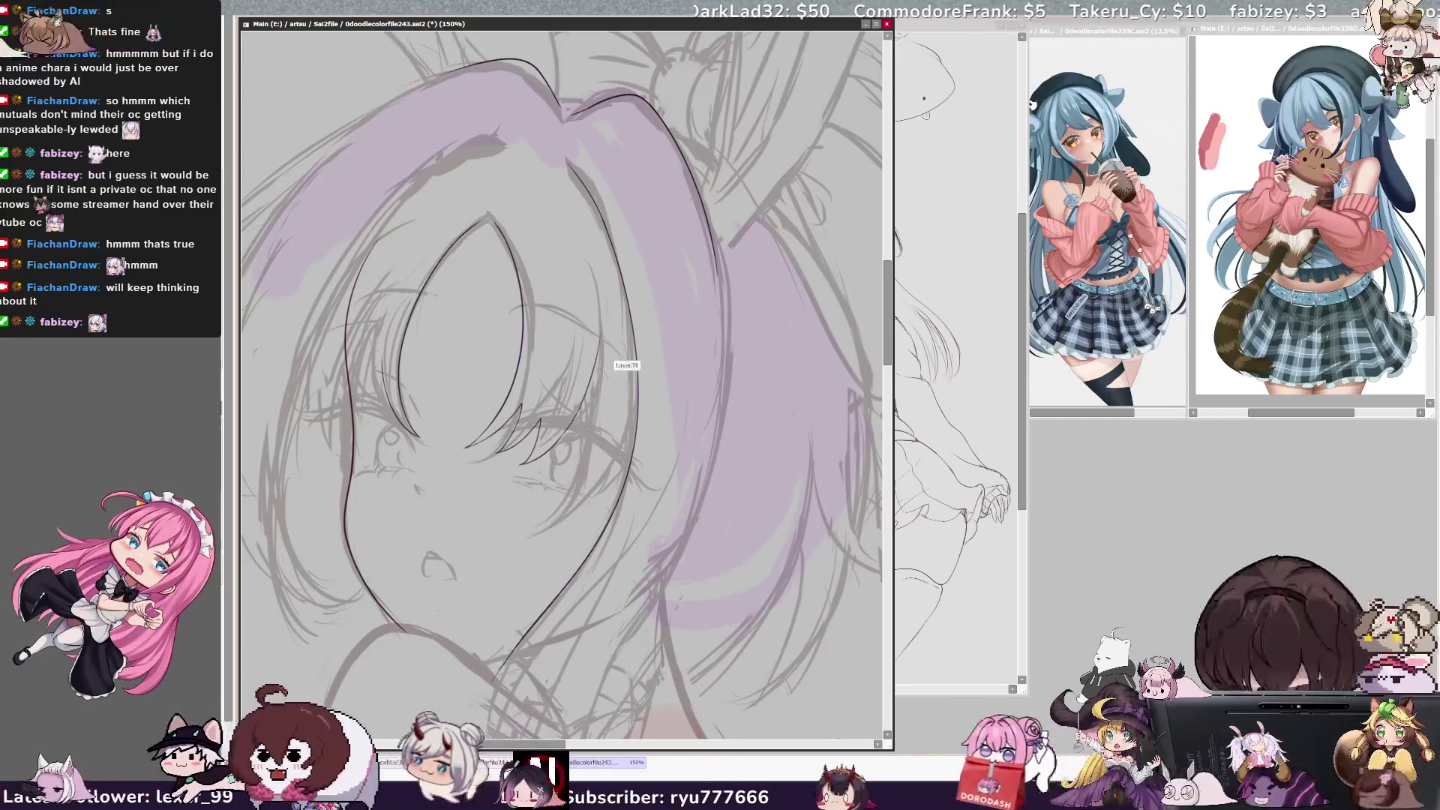
key("h")
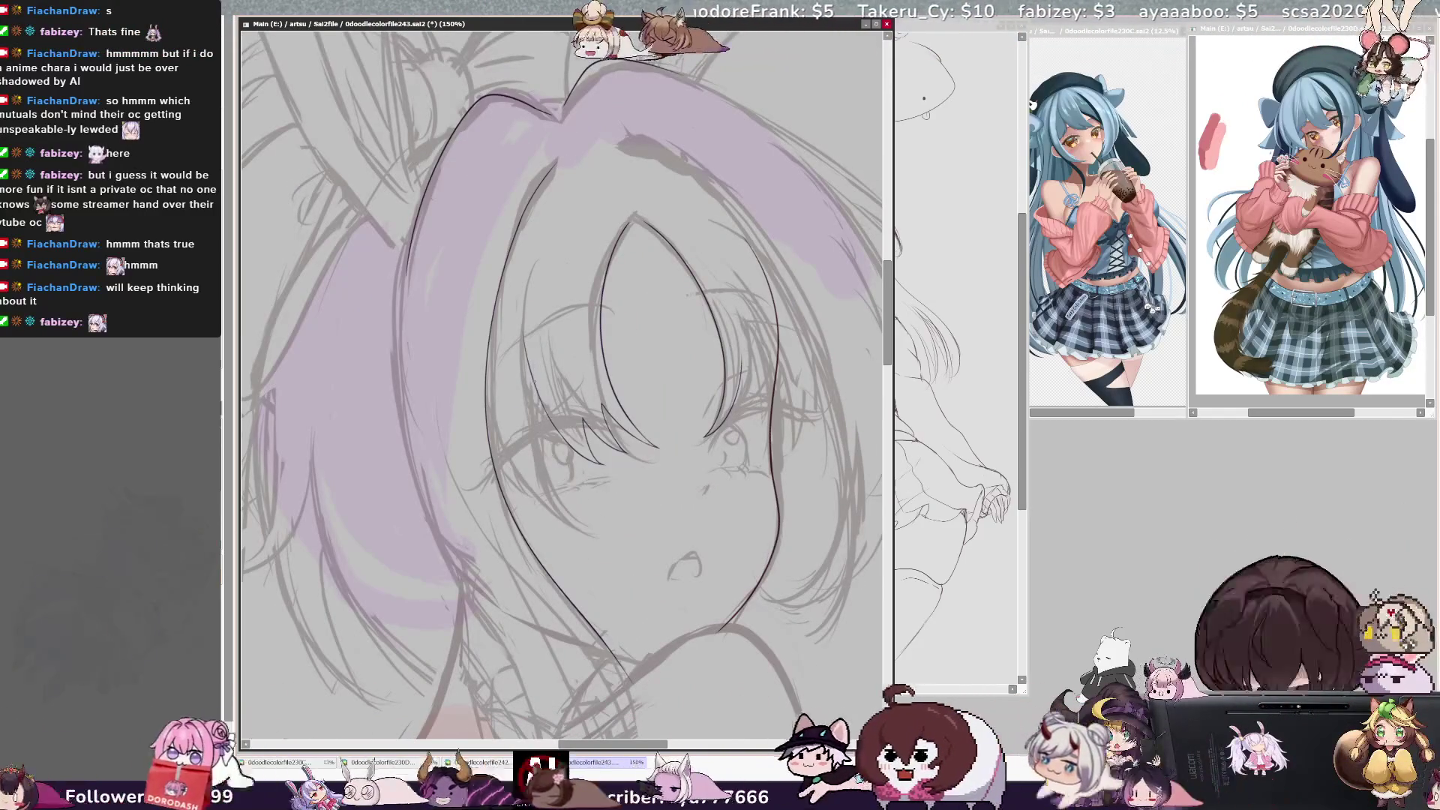
left_click_drag(564, 507, 603, 545)
left_click_drag(491, 441, 608, 557)
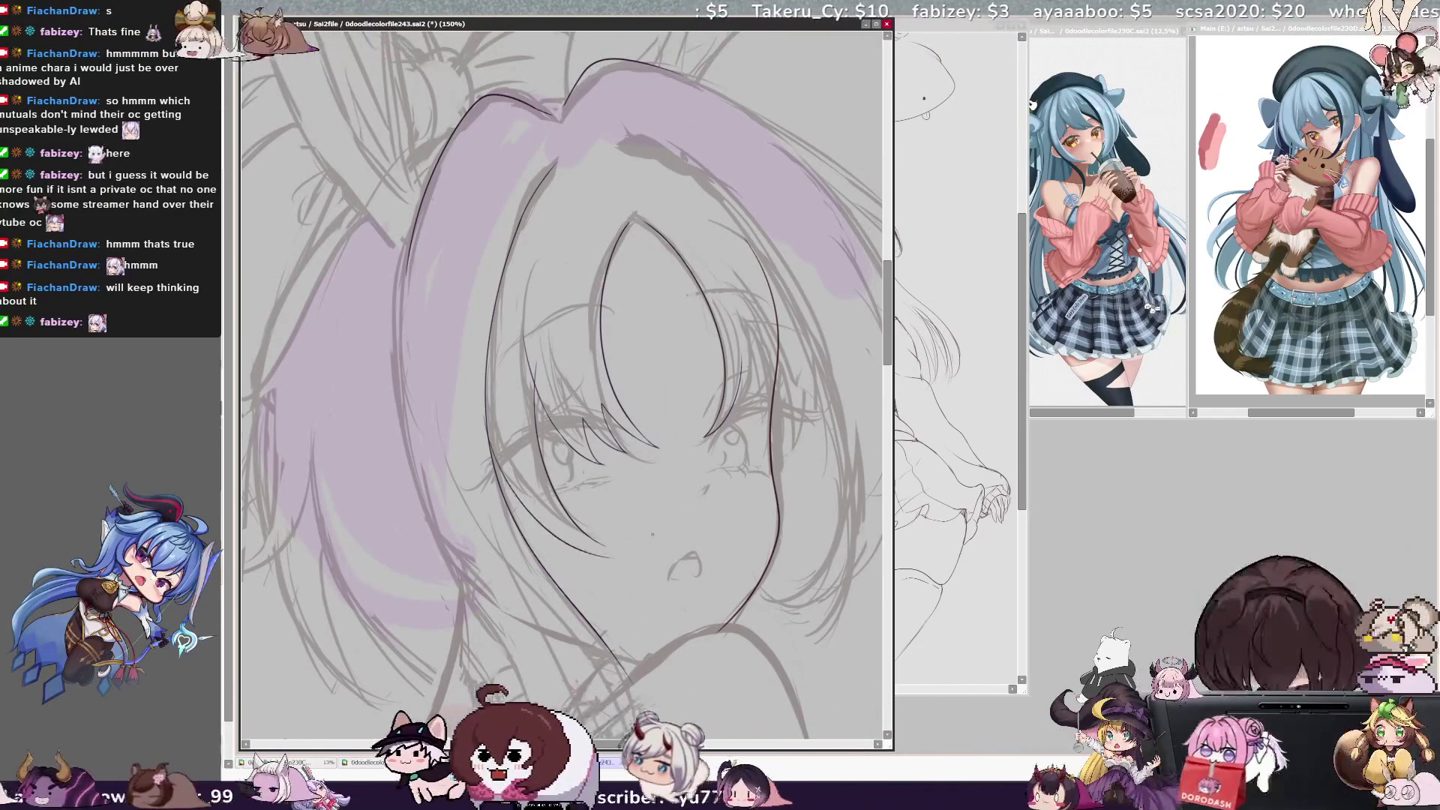
key("h")
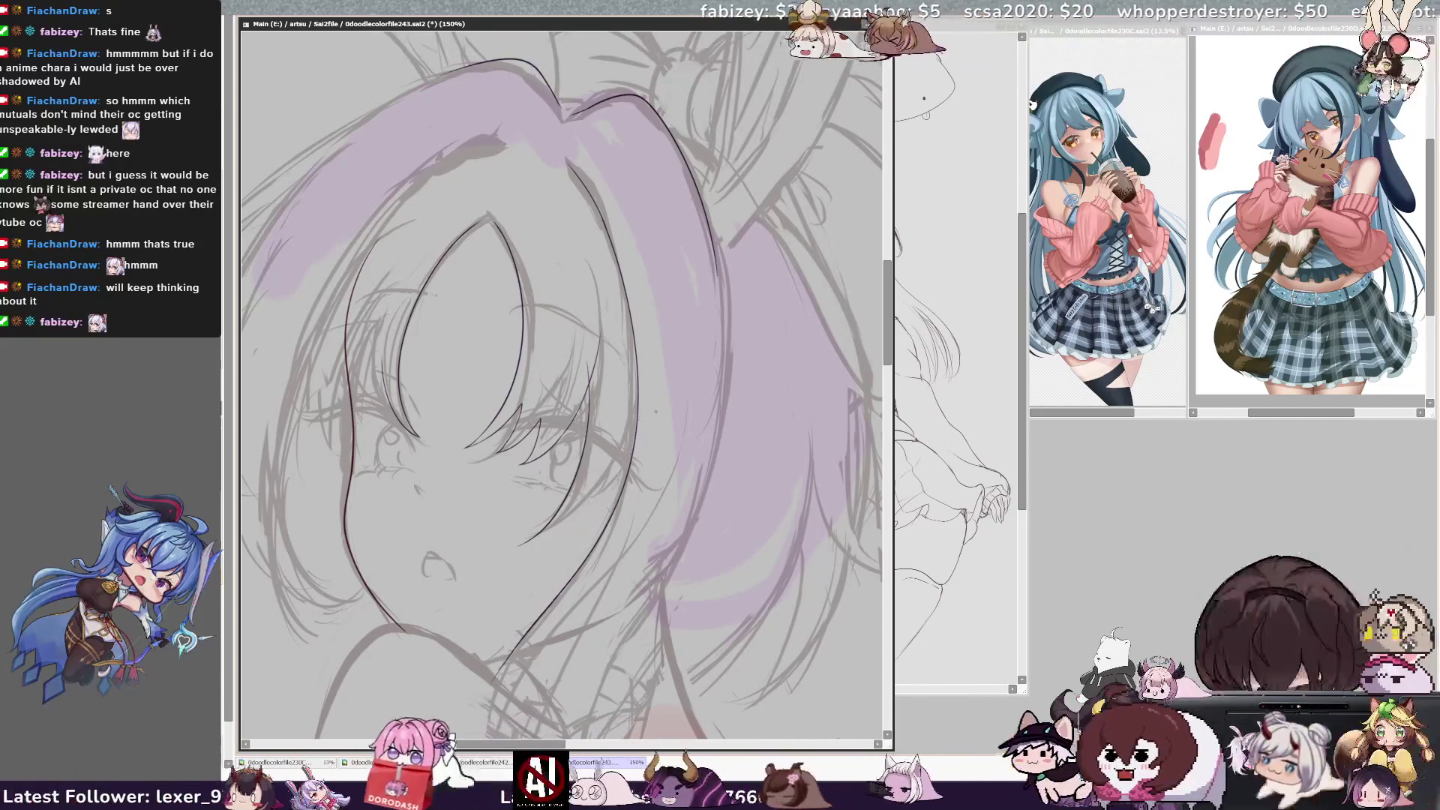
left_click_drag(642, 414, 639, 444)
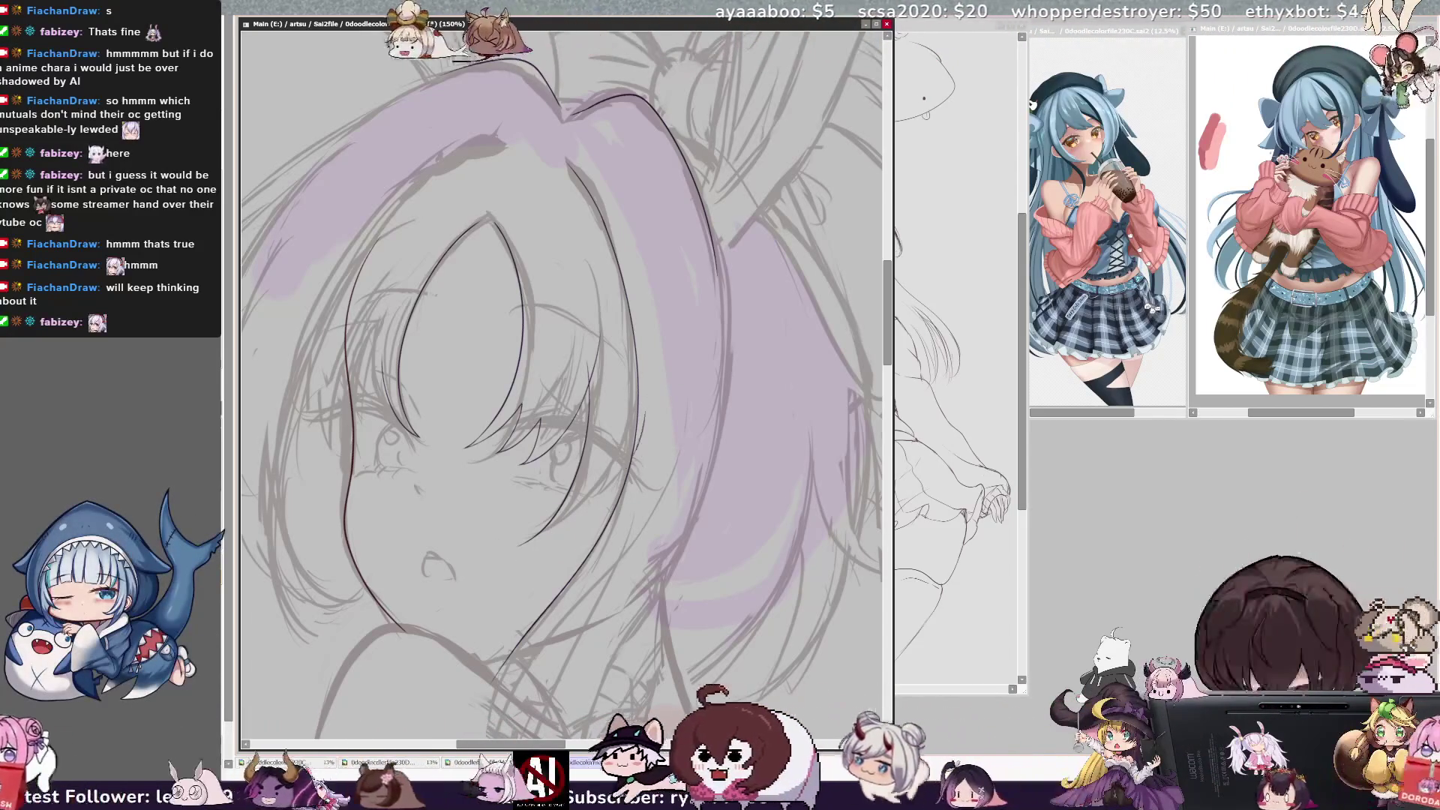
Redraw the curved hair line left of the eye, then rotate and zoom out to 75%
key("h")
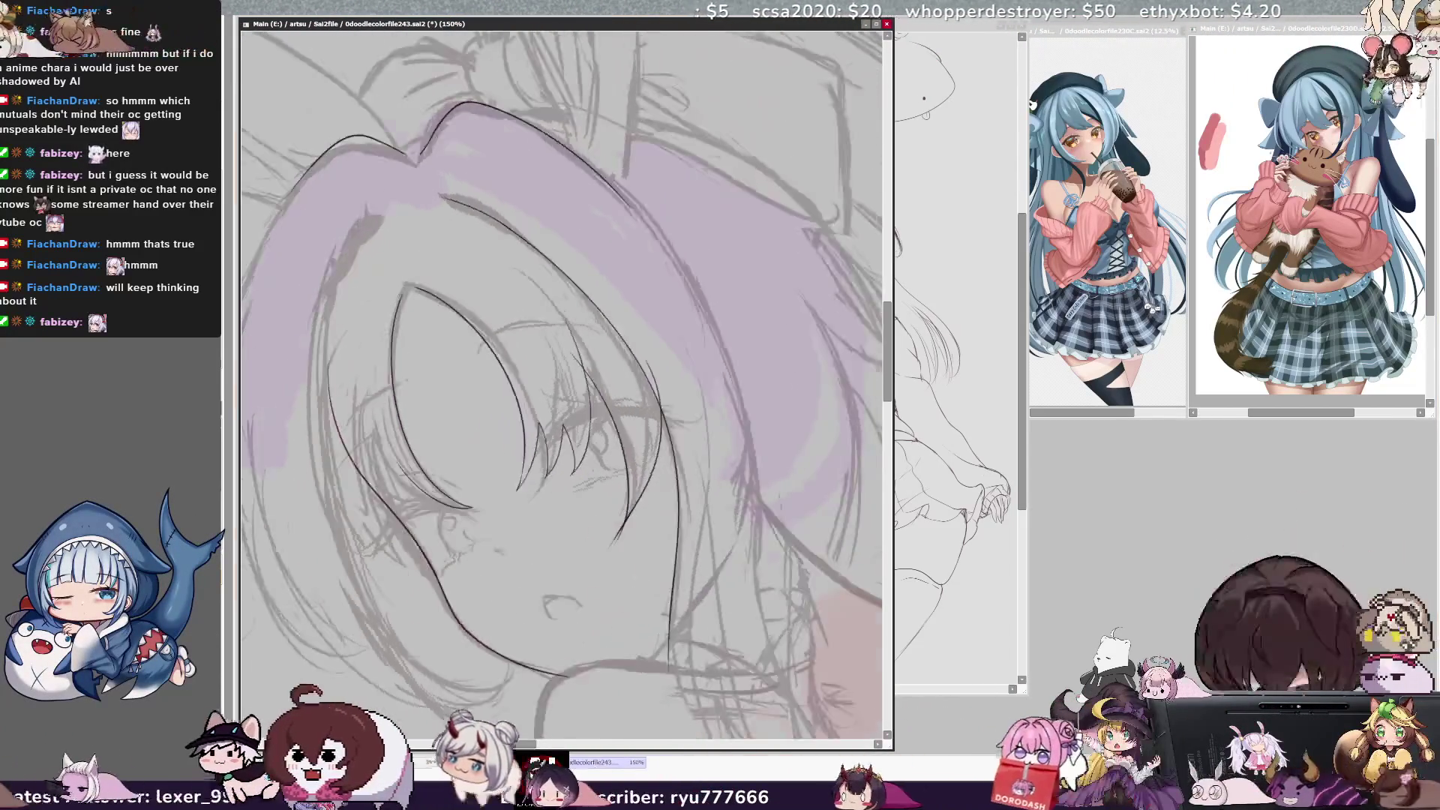
key("h")
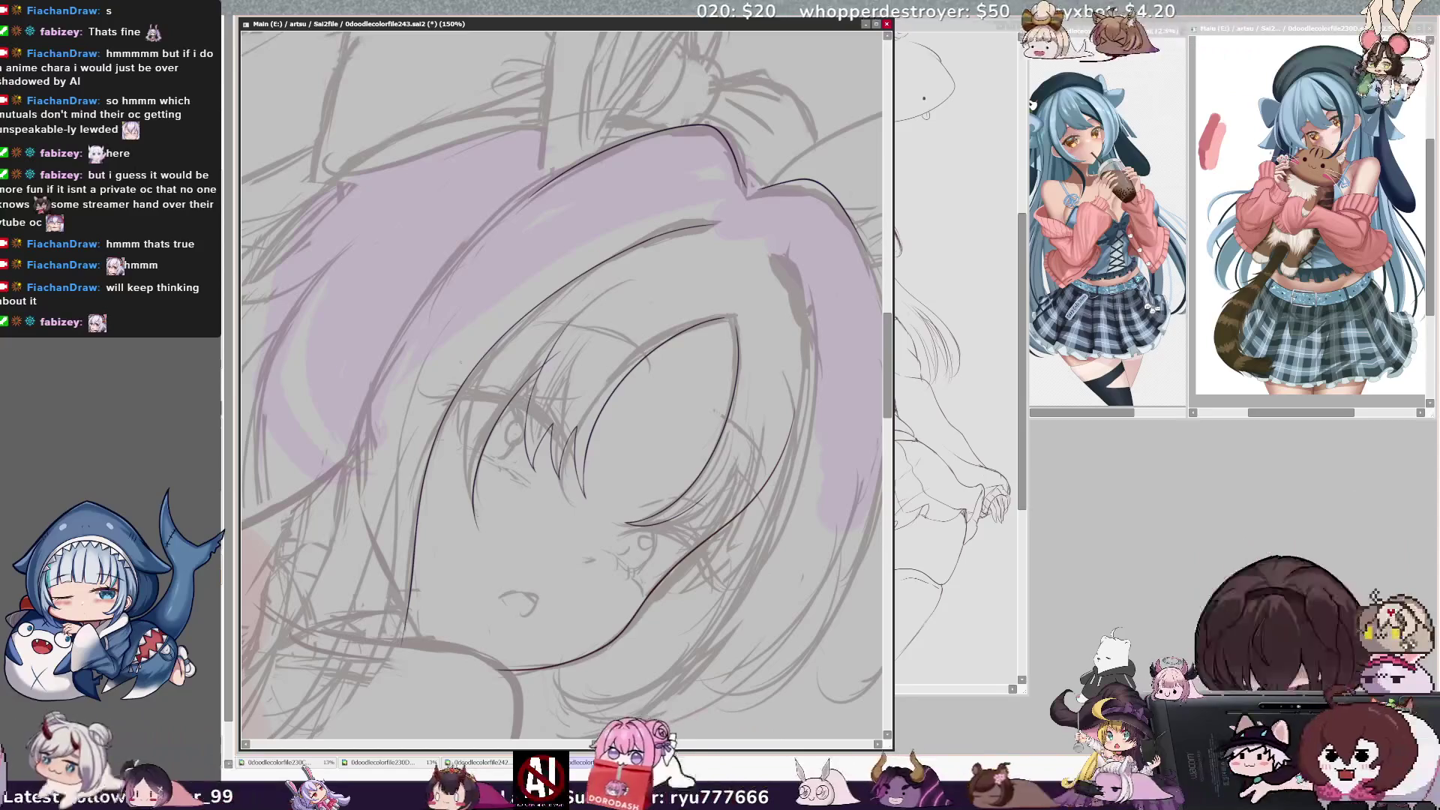
left_click_drag(471, 353, 480, 524)
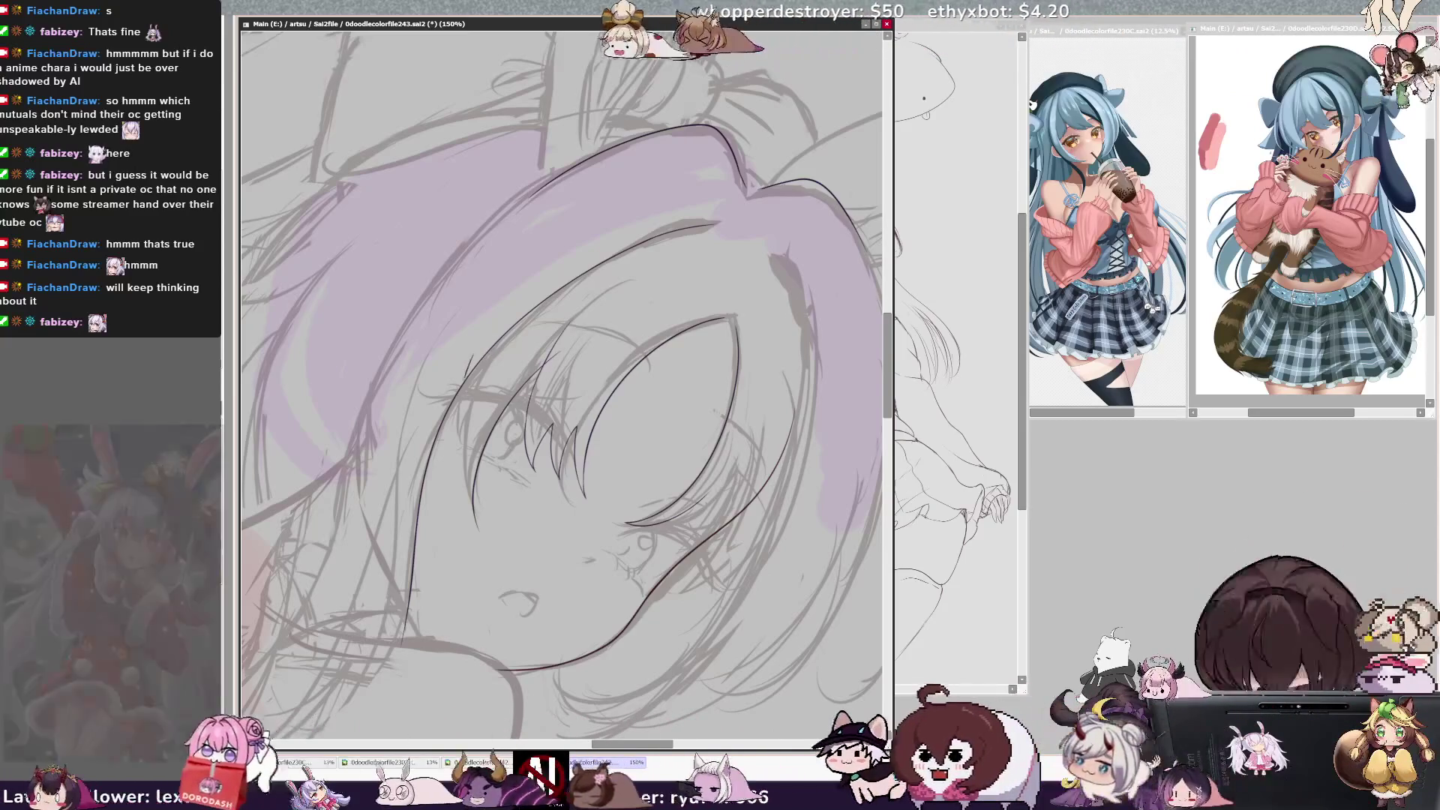
key("ctrl+z")
left_click_drag(479, 362, 469, 524)
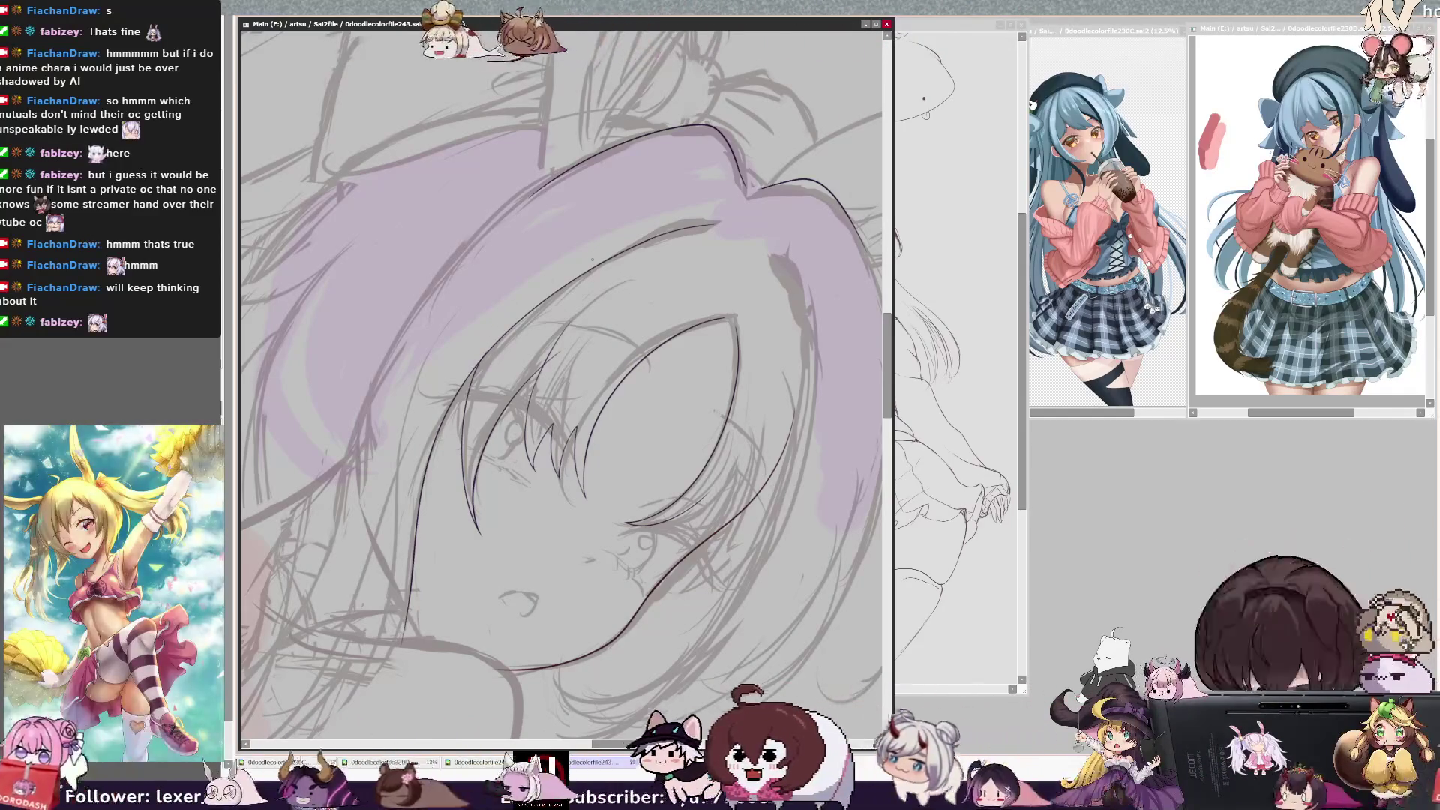
left_click_drag(708, 406, 587, 360)
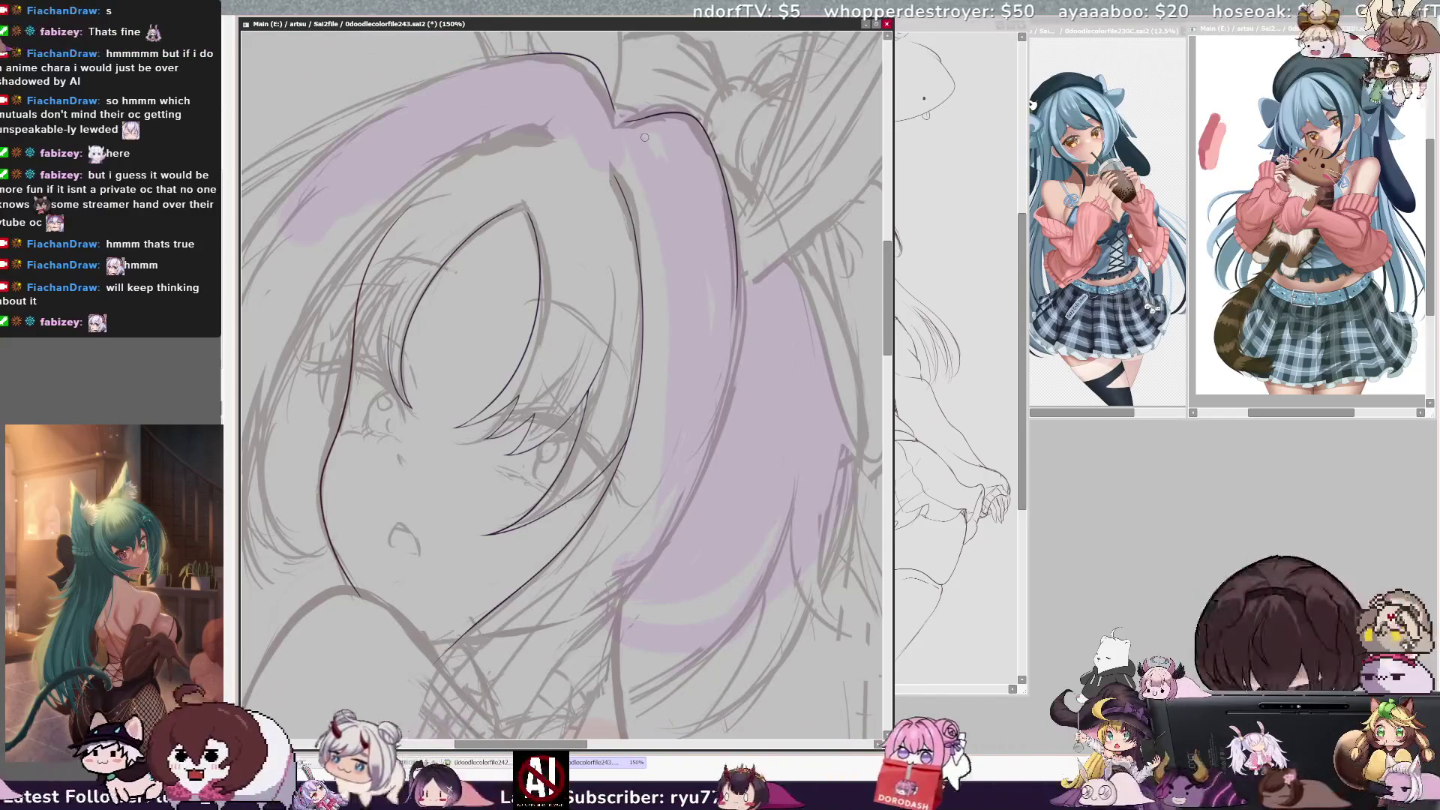
key("ctrl+minus")
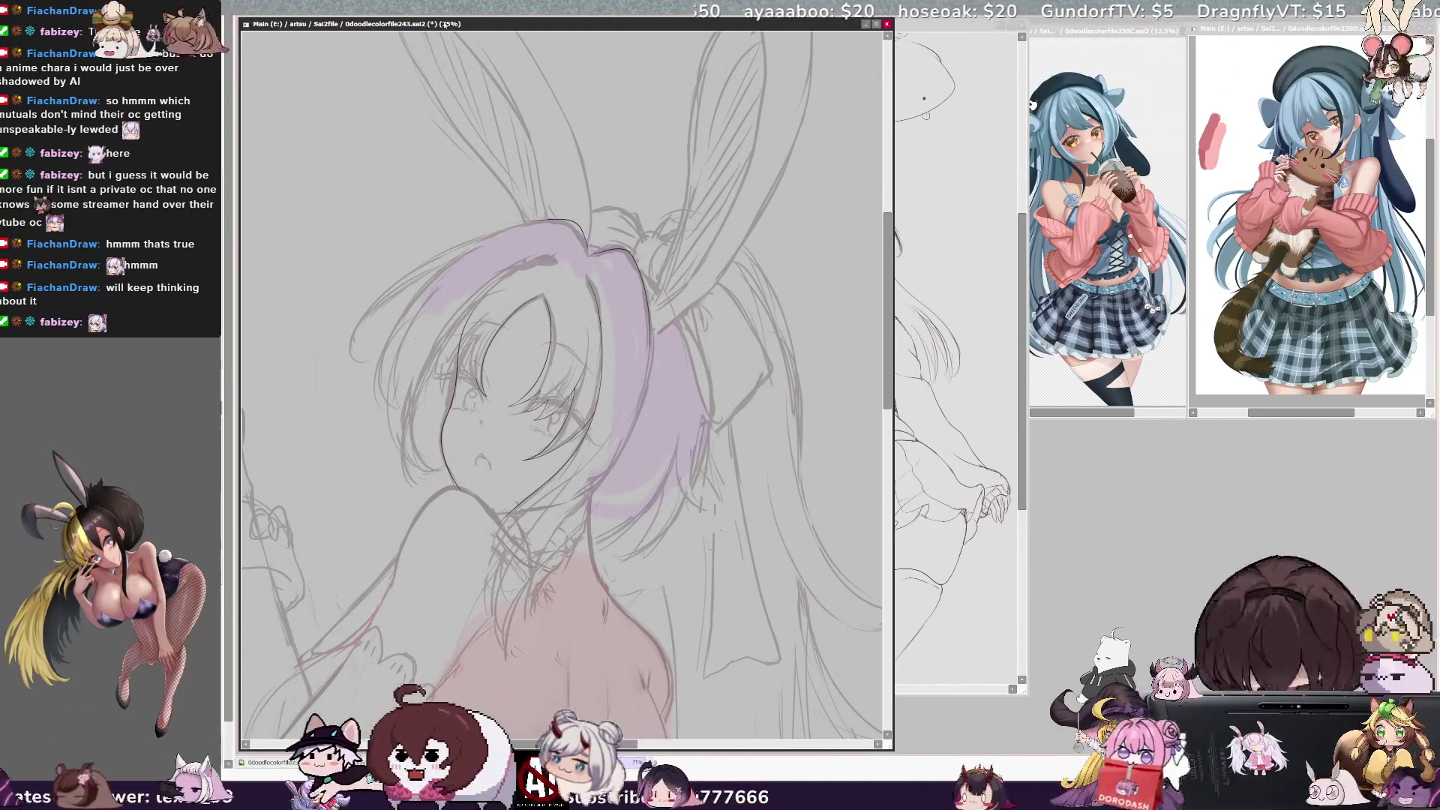
Ink a long line down the side of the hair and along the face outline, mirroring to check
key("h")
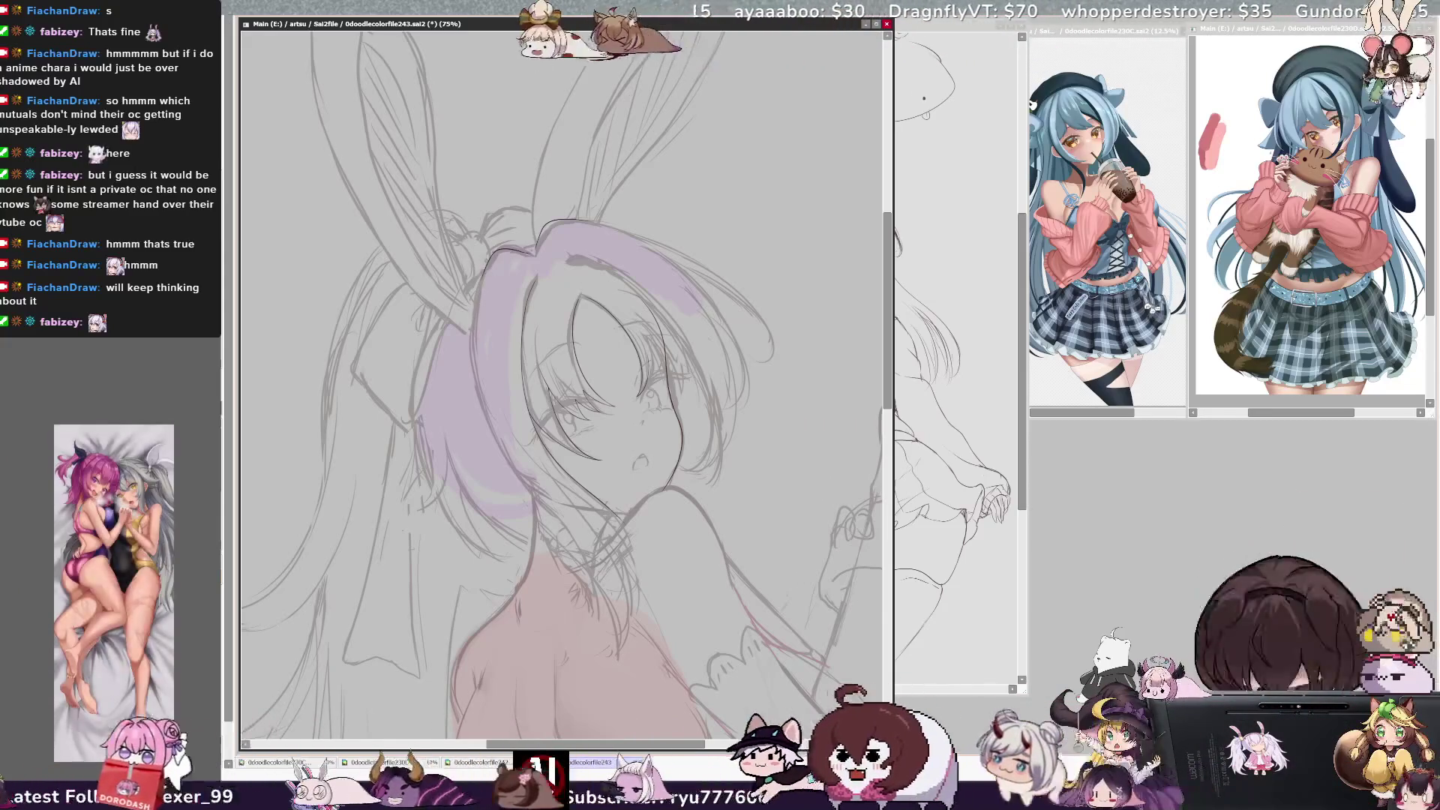
mouse_move(481, 279)
left_mouse_down()
mouse_move(472, 342)
mouse_move(615, 589)
left_mouse_up()
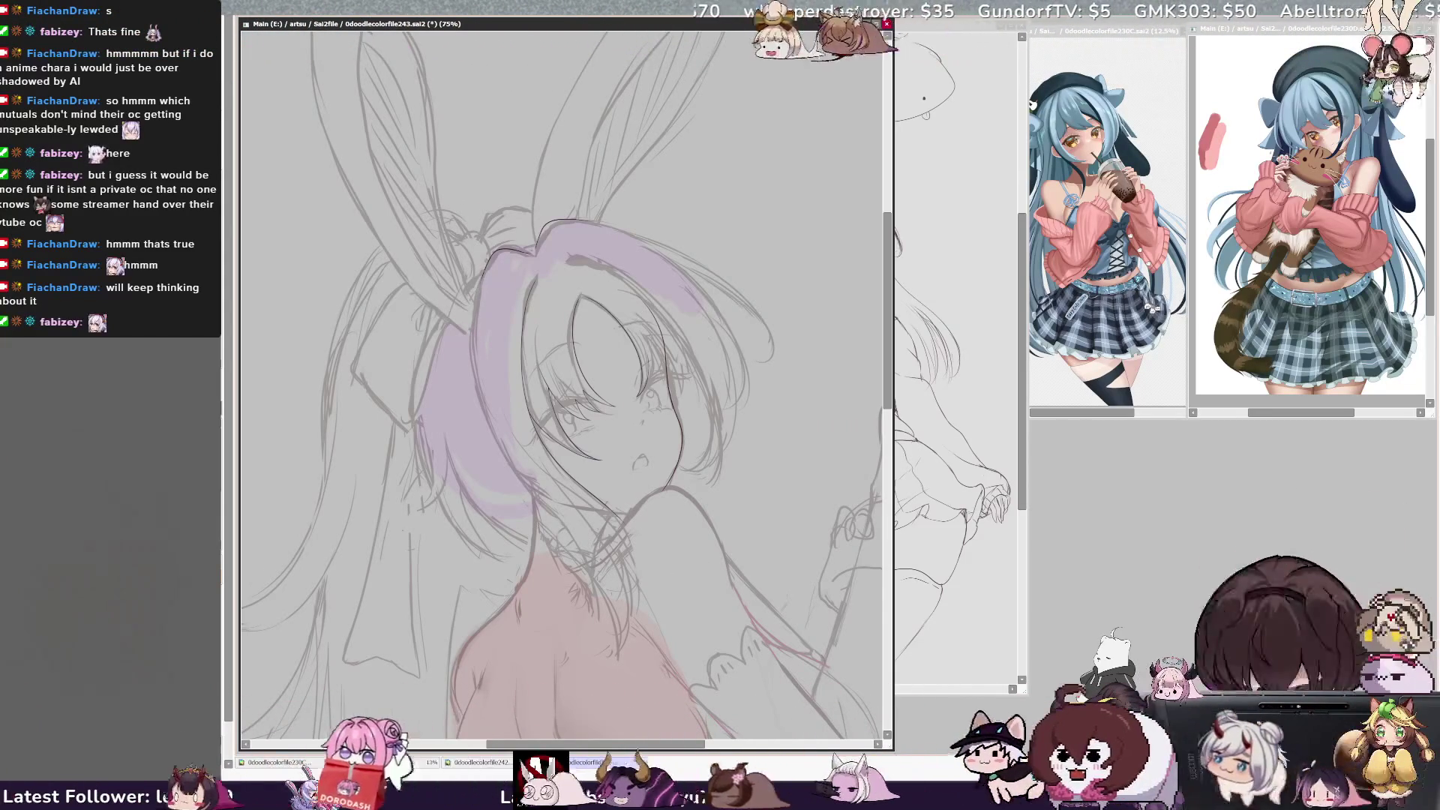
left_click_drag(474, 289, 475, 375)
mouse_move(477, 284)
left_mouse_down()
mouse_move(491, 432)
mouse_move(618, 574)
left_mouse_up()
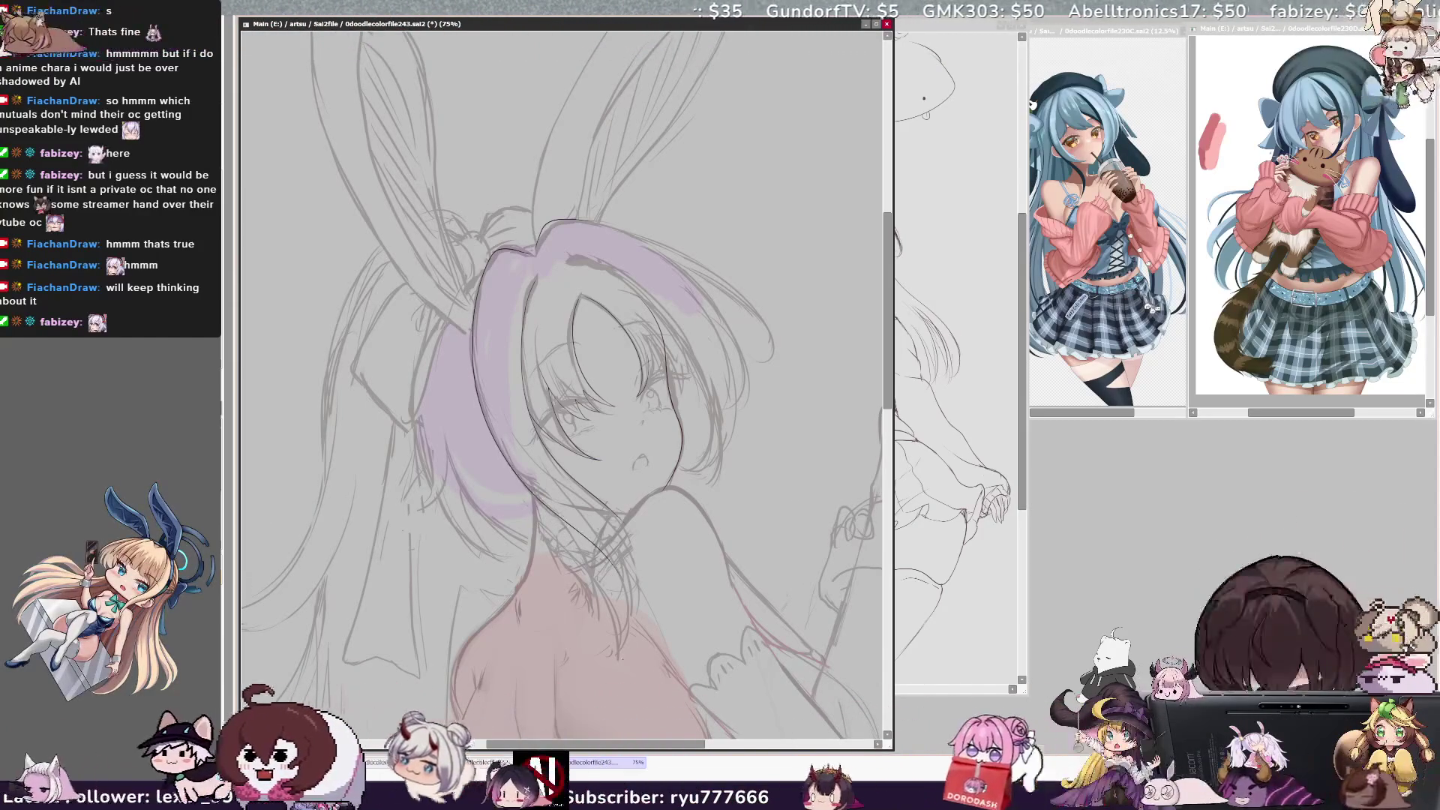
key("h")
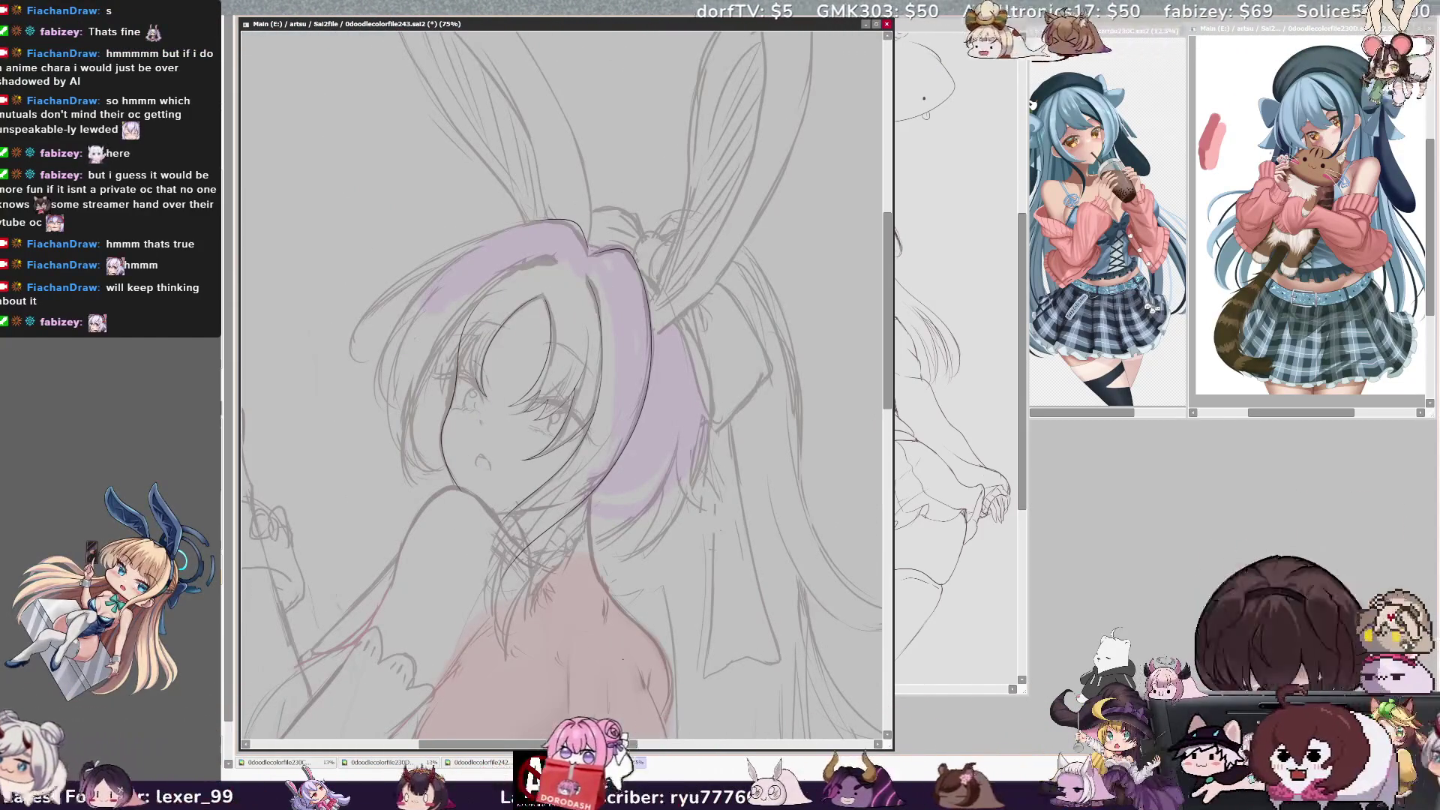
key("h")
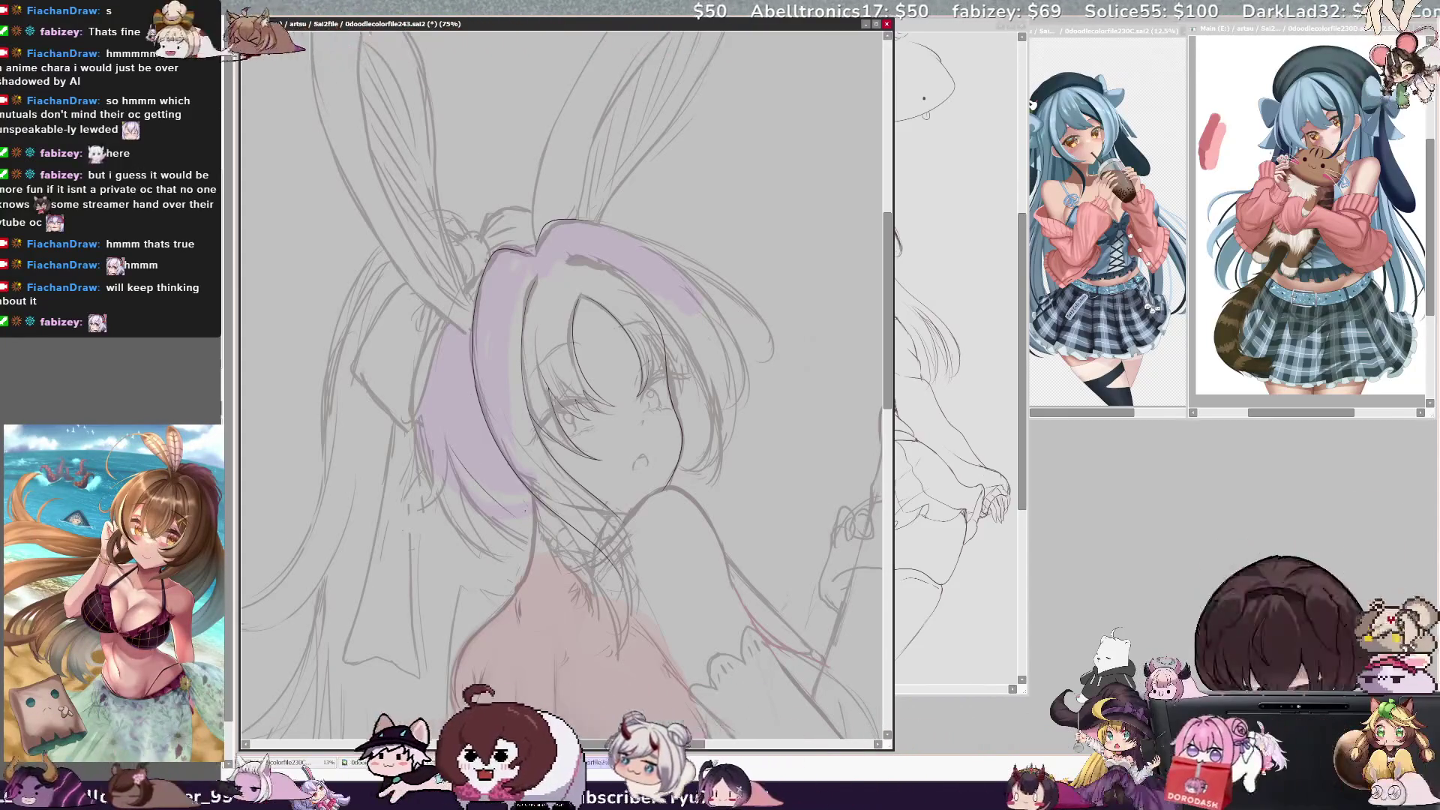
key("h")
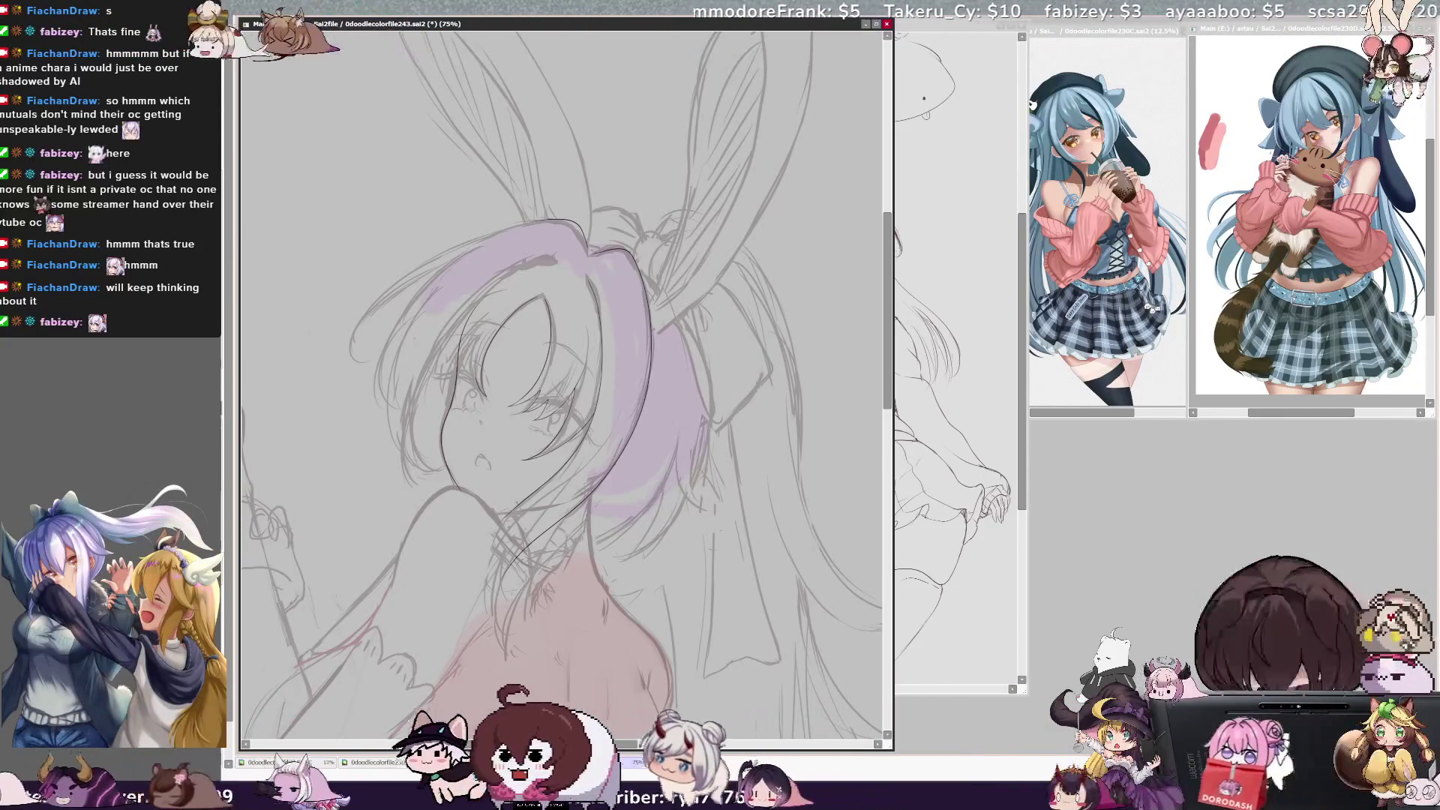
Ink the outer outline of the right hair and the left edge of the purple hair
left_click_drag(604, 514, 696, 354)
key("h")
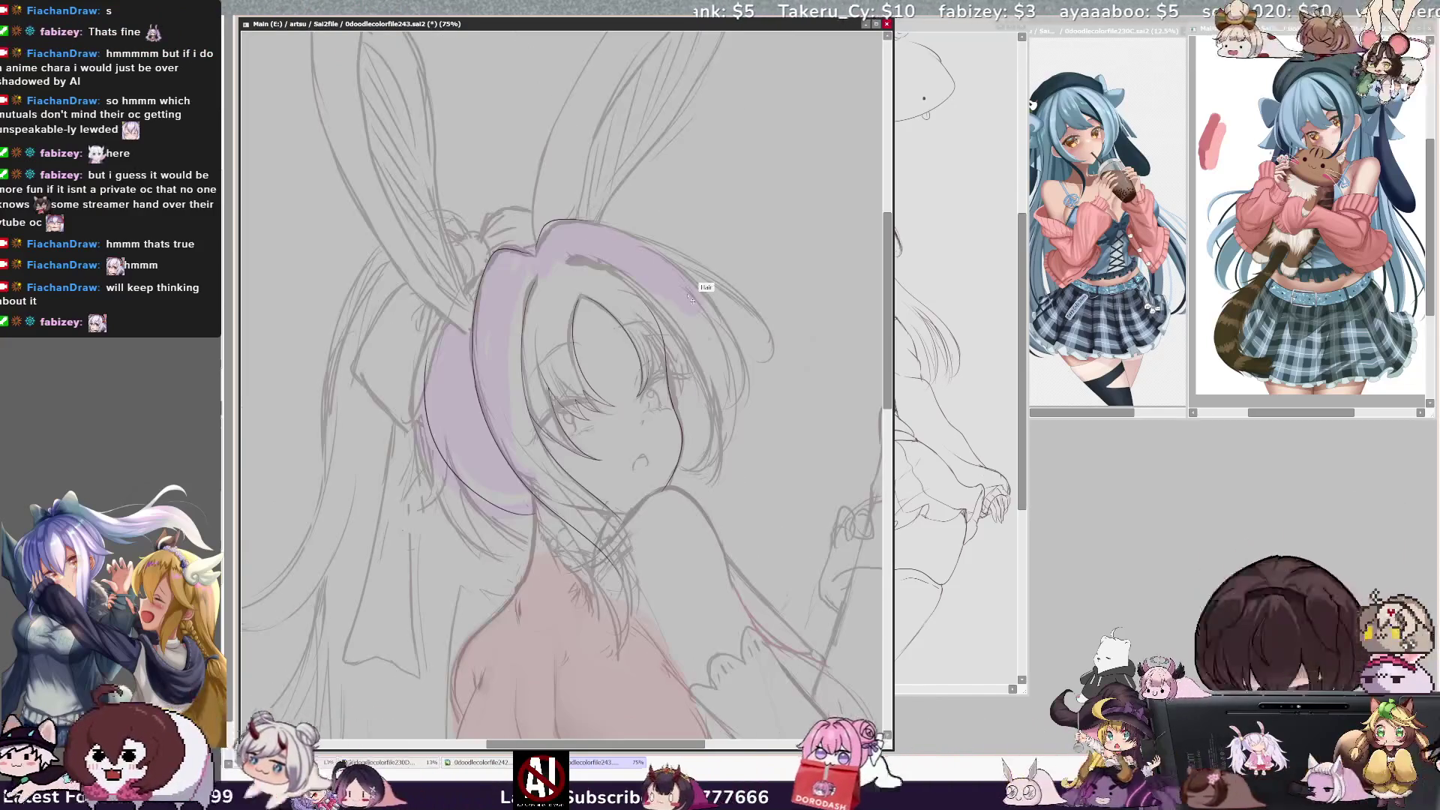
left_click_drag(428, 356, 534, 523)
key("ctrl+z")
left_click_drag(417, 360, 535, 533)
key("ctrl+z")
left_click_drag(417, 341, 535, 525)
key("ctrl+z")
left_click_drag(417, 378, 531, 530)
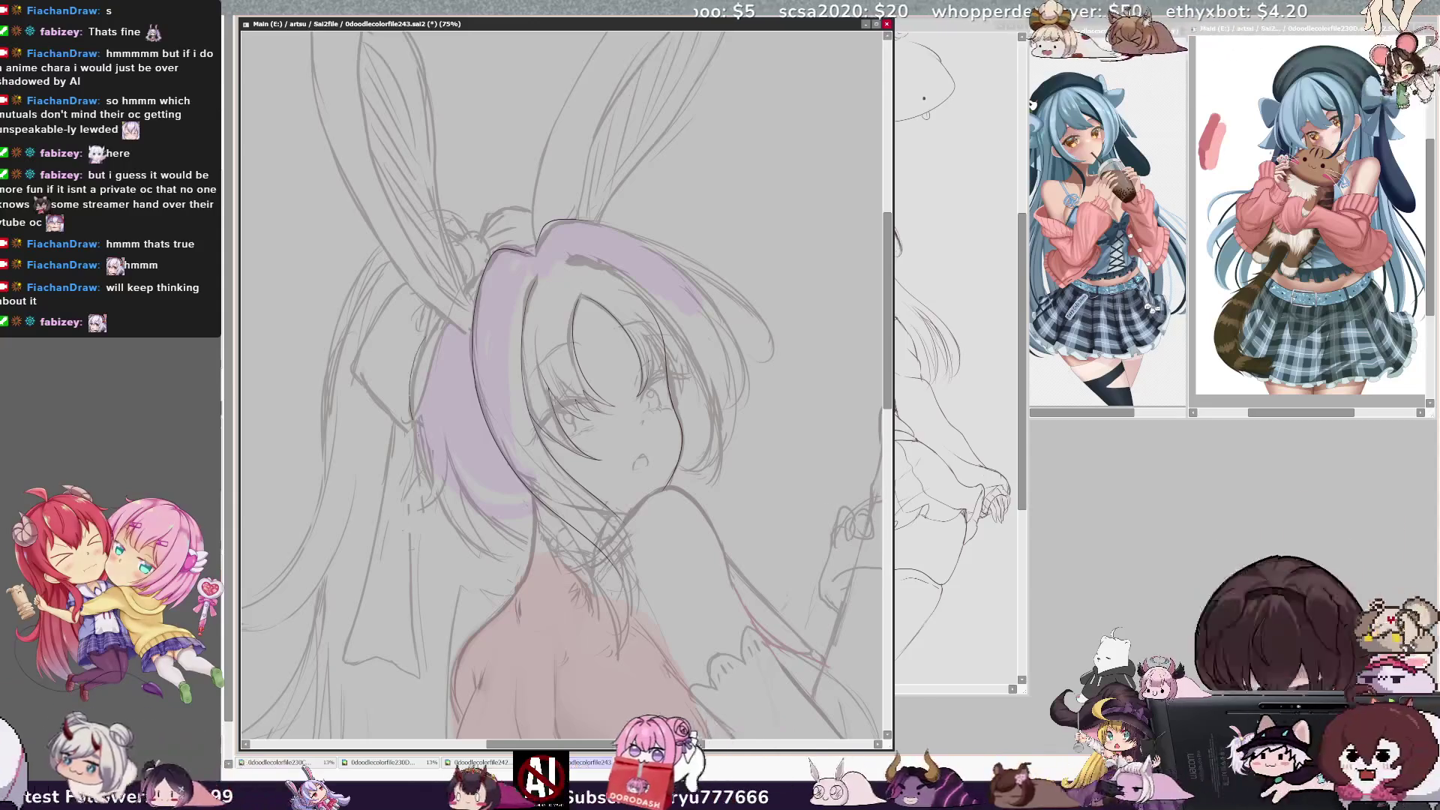
left_click_drag(411, 405, 529, 516)
mouse_move(410, 339)
left_mouse_down()
mouse_move(451, 489)
mouse_move(540, 525)
left_mouse_up()
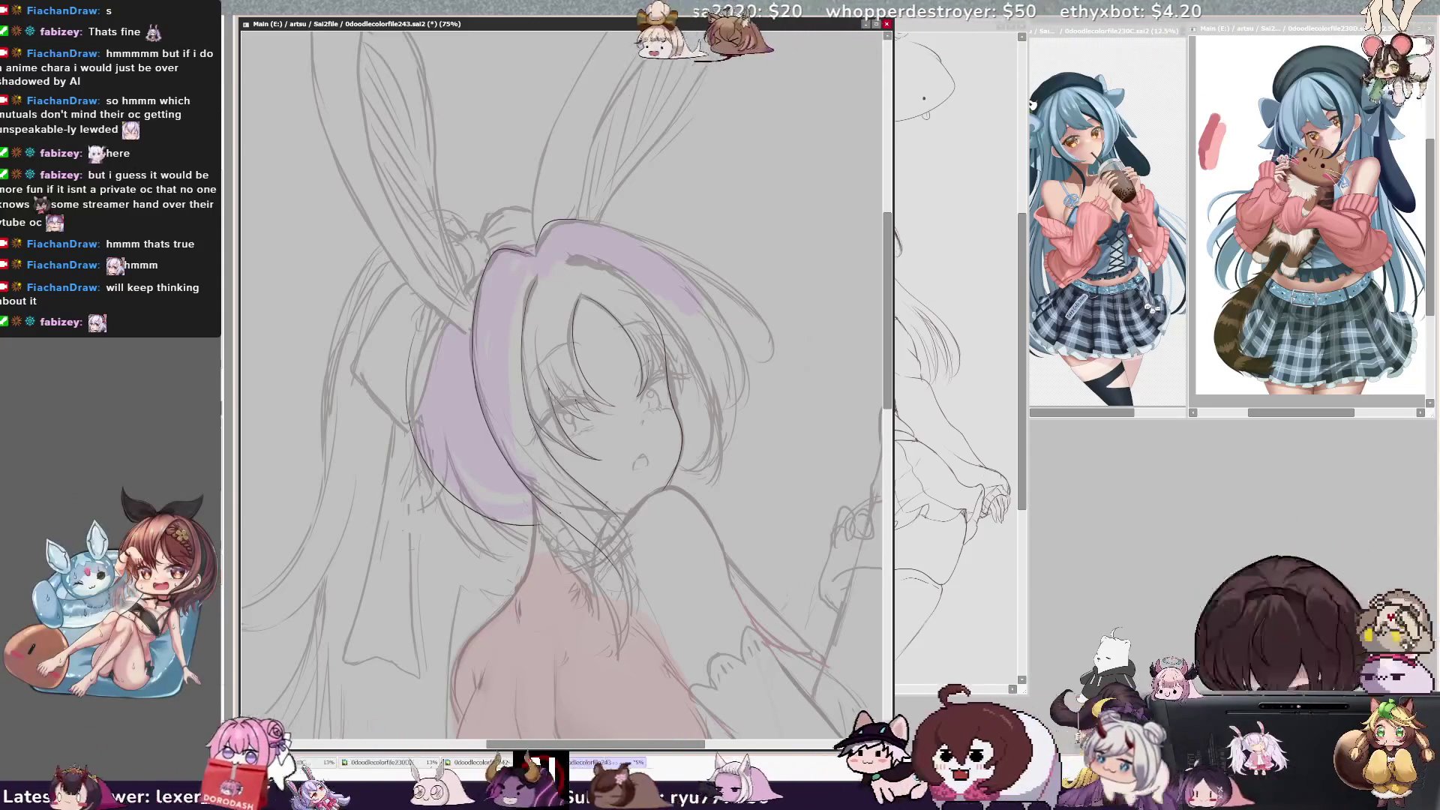
Lasso the long back hair strand and convert its outline into a selection
key("h")
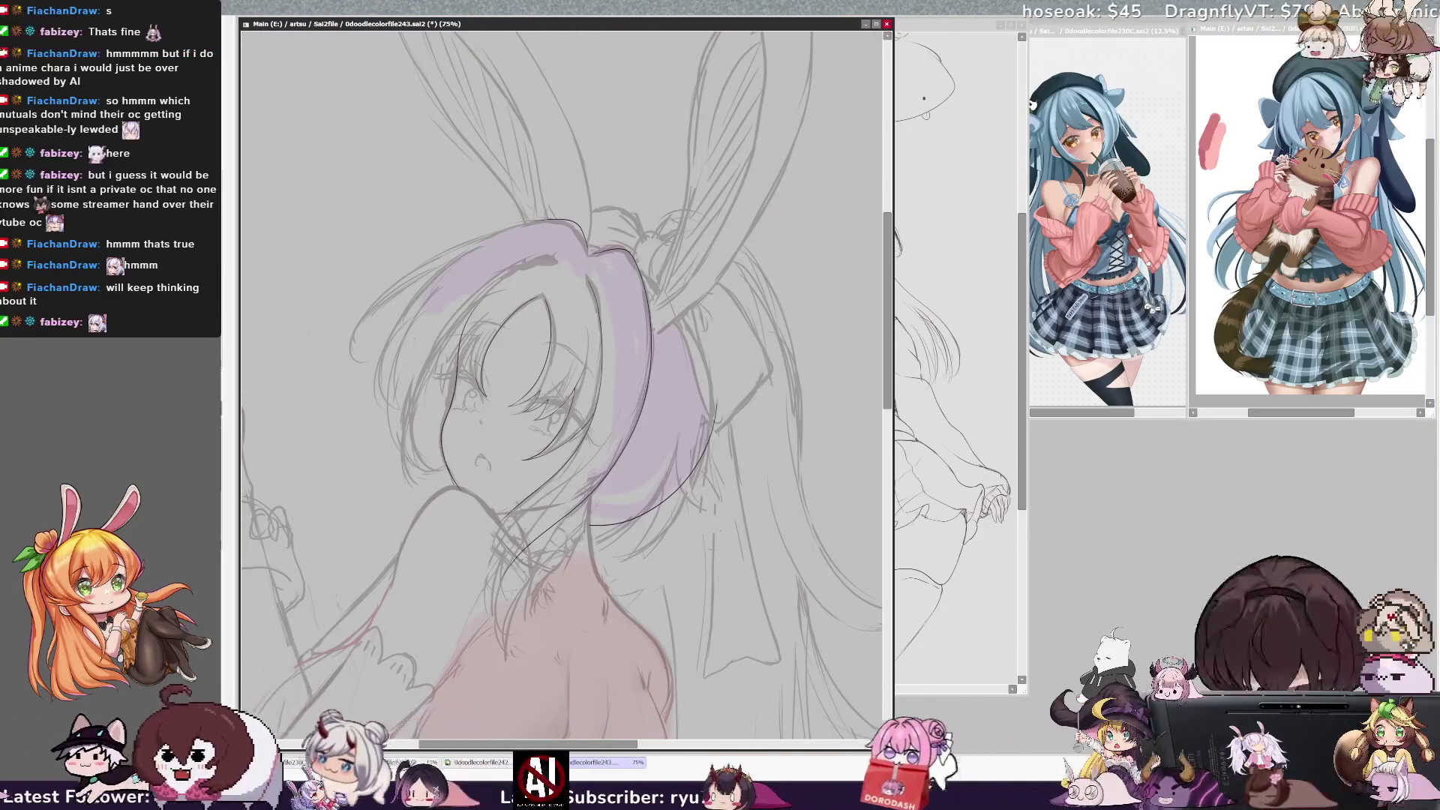
left_click_drag(525, 375, 592, 375)
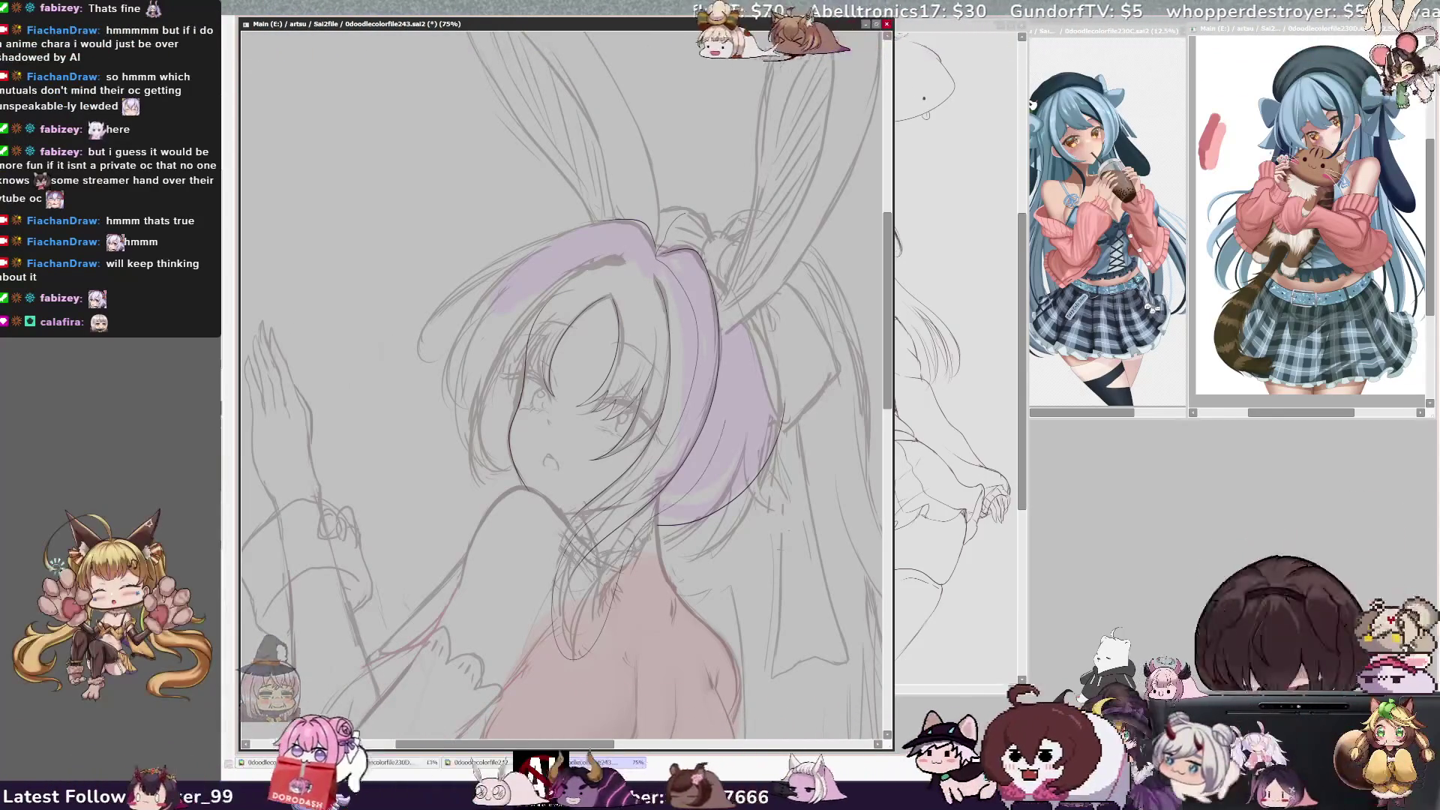
key("s")
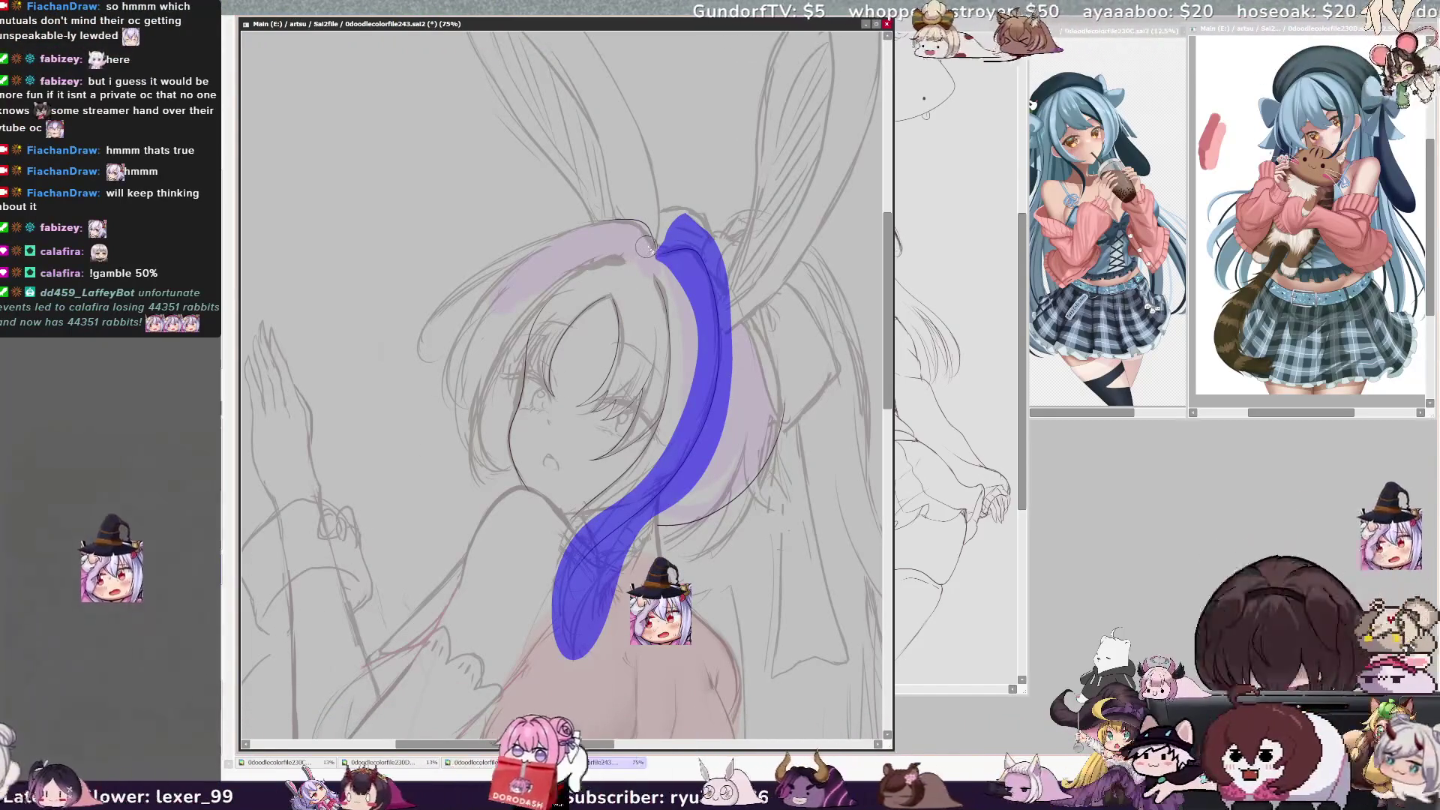
Skew the selected hair strand's lower corners with the Ctrl+T transform and apply it
key("ctrl+t")
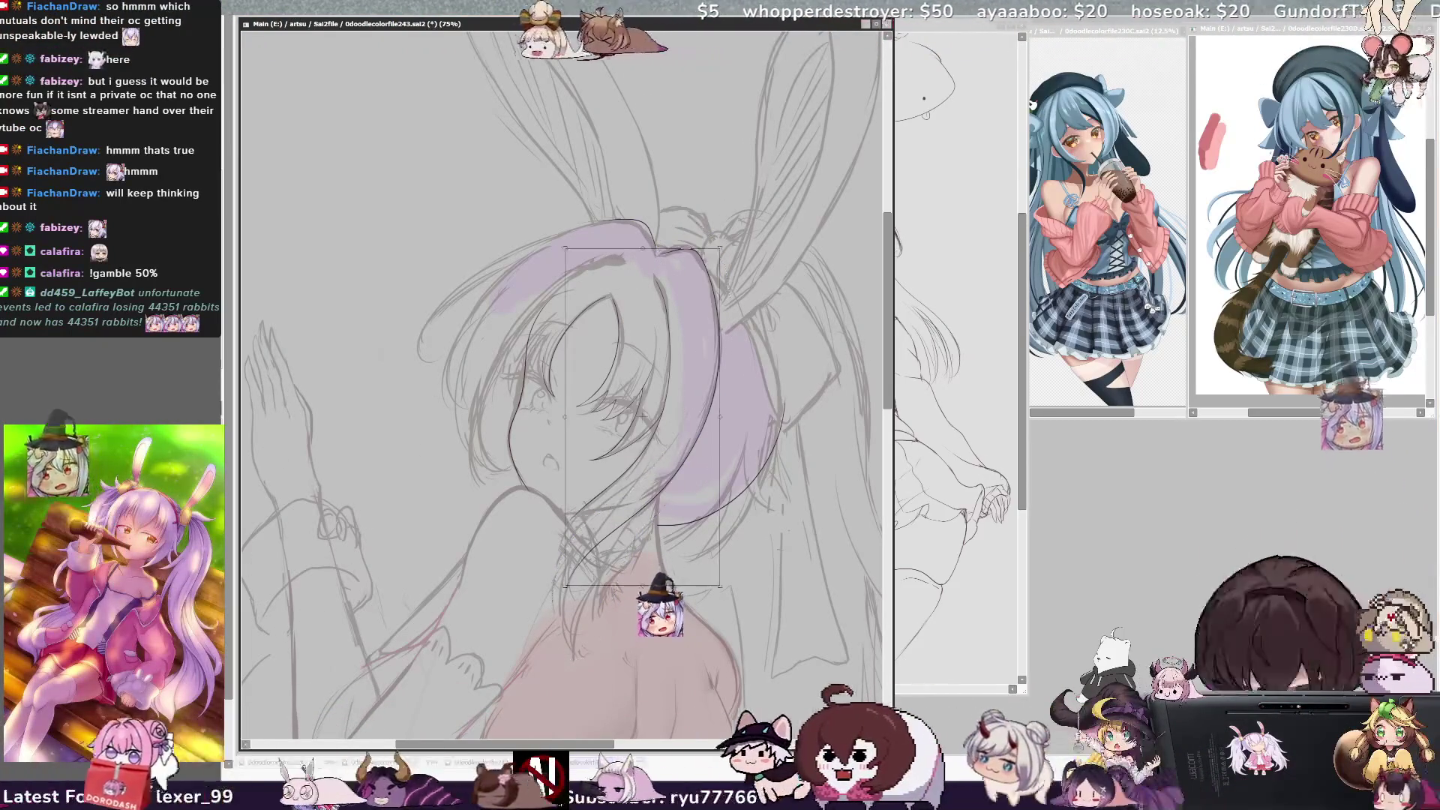
left_click_drag(720, 585, 741, 592)
left_click_drag(581, 602, 600, 600)
left_click_drag(740, 592, 739, 585)
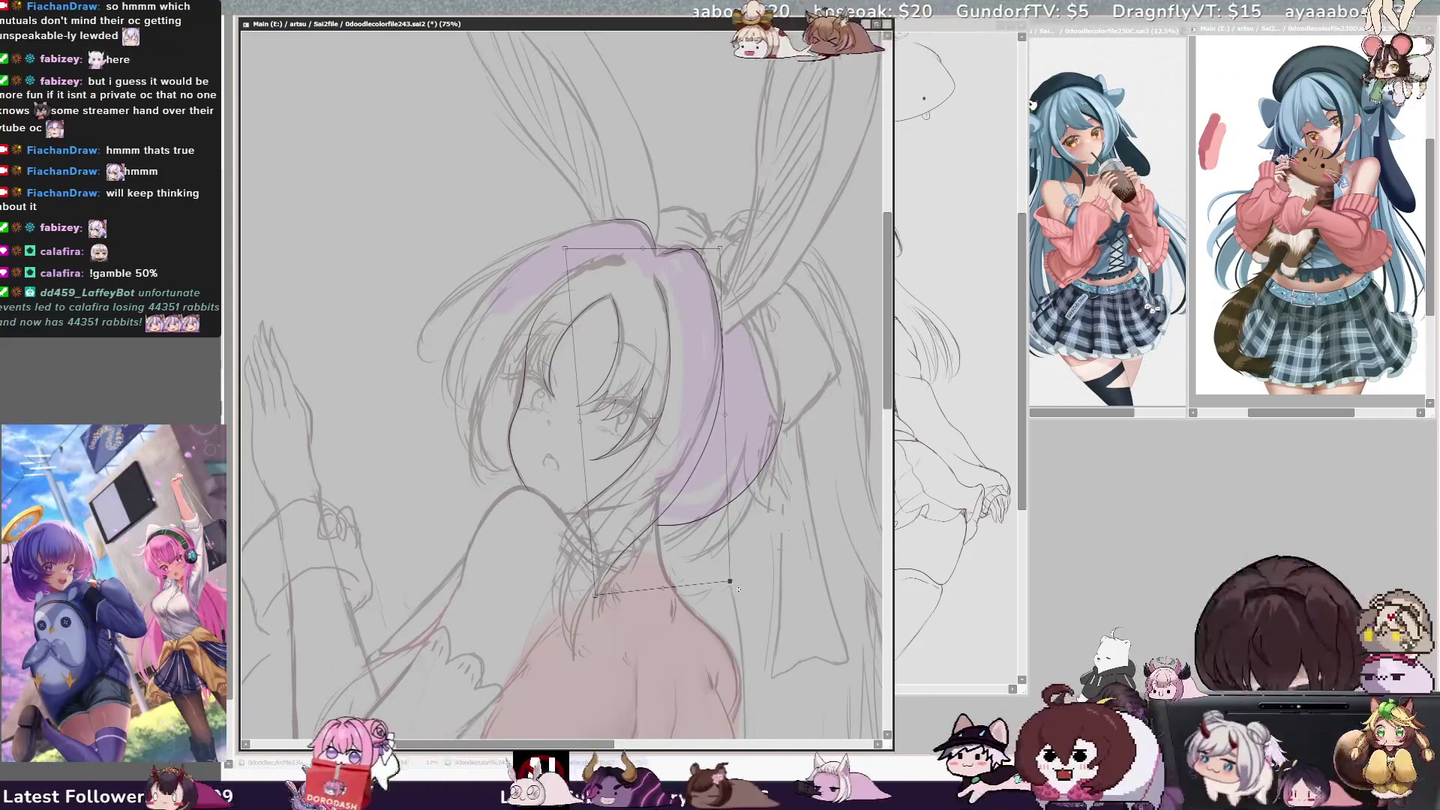
key("Return")
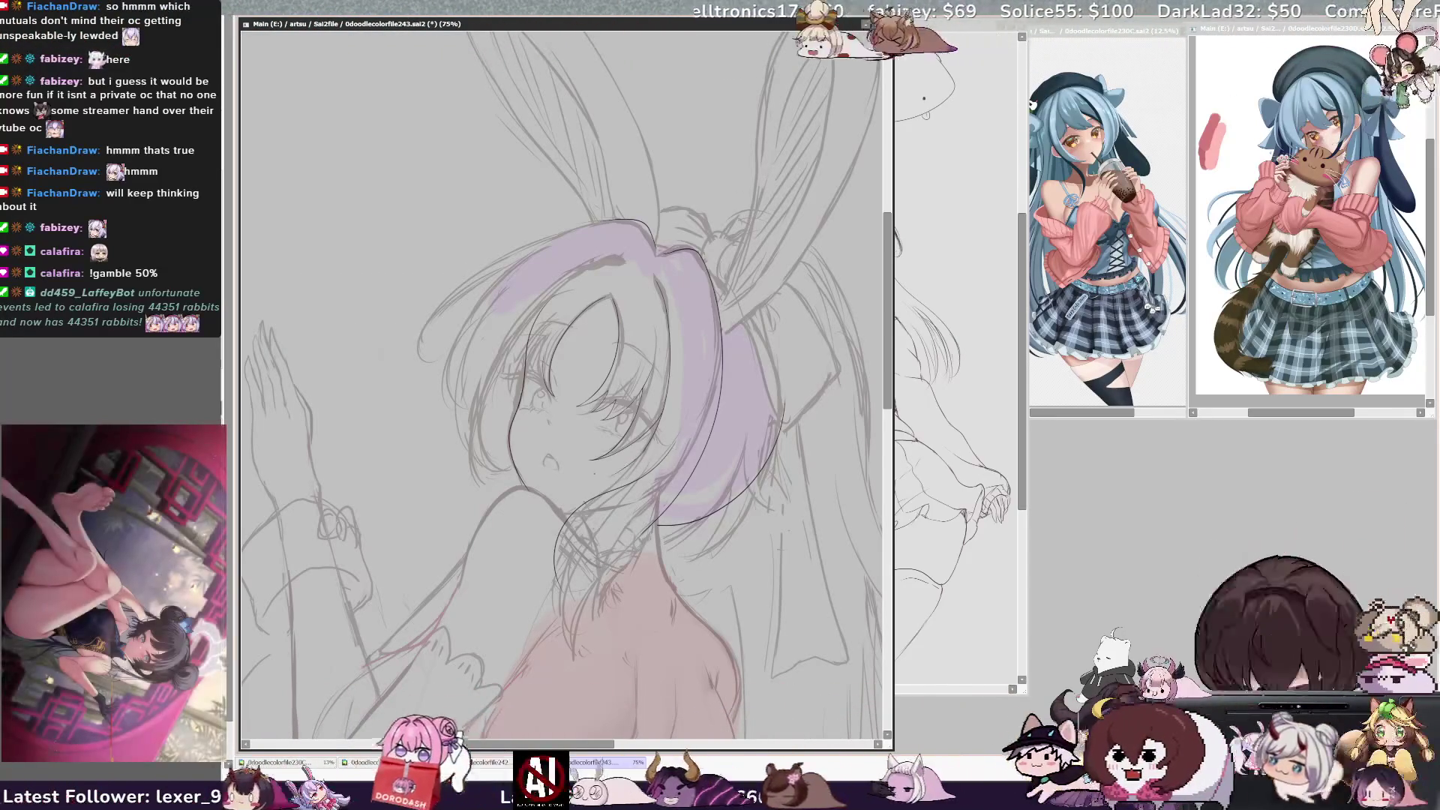
Zoom to 100% on the shoulder and redraw the curved hair line near it
scroll(562, 382, "up", 3)
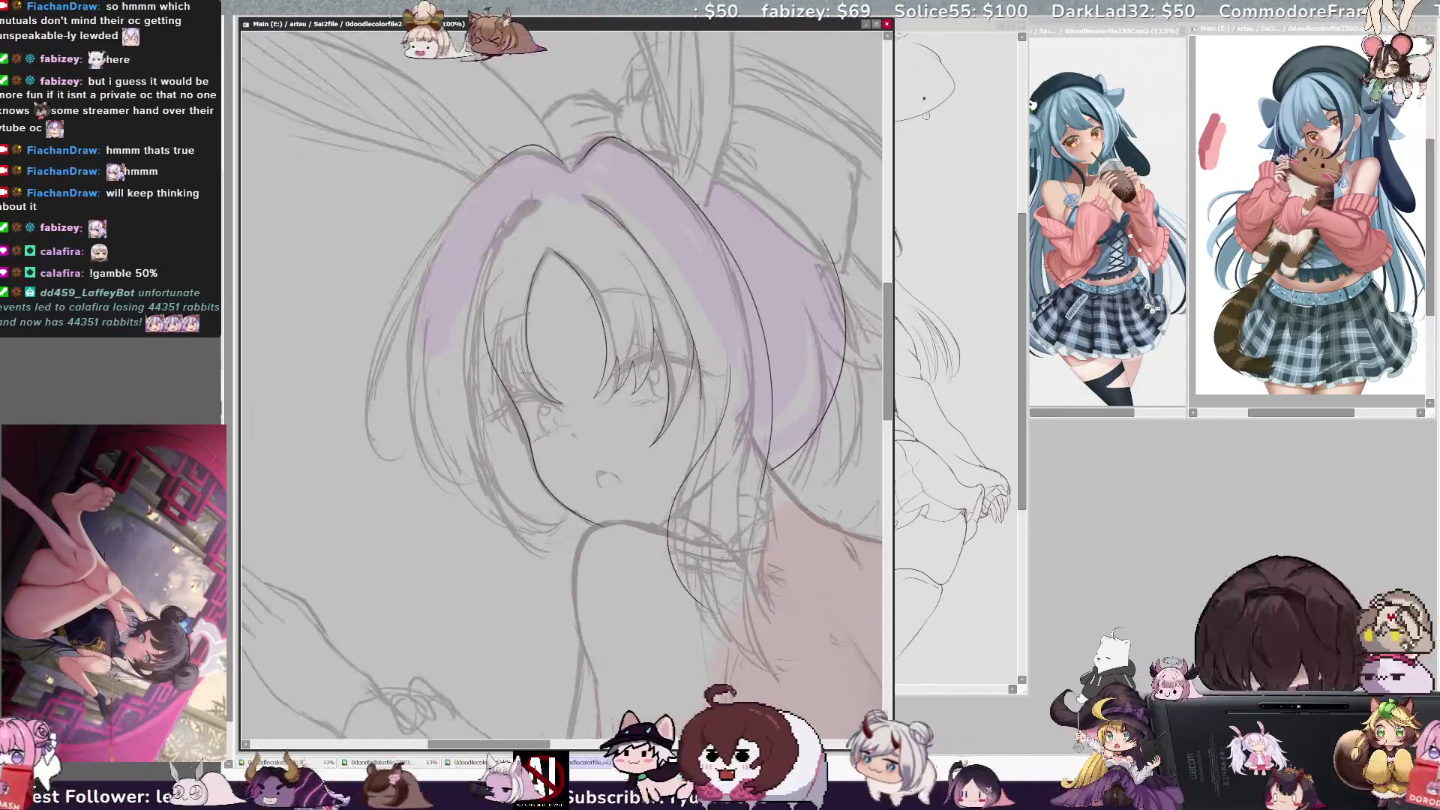
left_click_drag(674, 375, 458, 375)
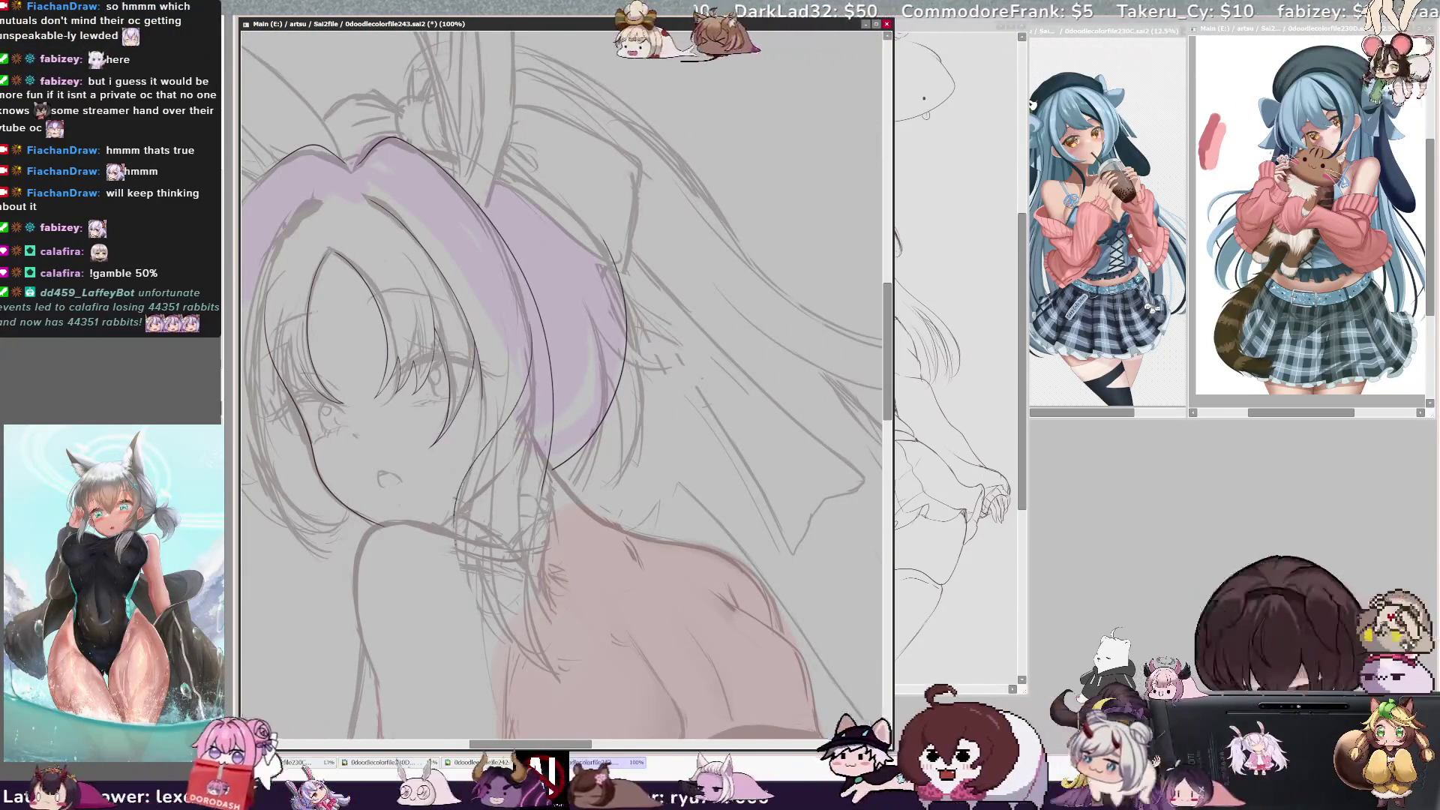
key("ctrl+z")
mouse_move(570, 330)
left_mouse_down()
mouse_move(544, 336)
mouse_move(459, 574)
mouse_move(515, 623)
left_mouse_up()
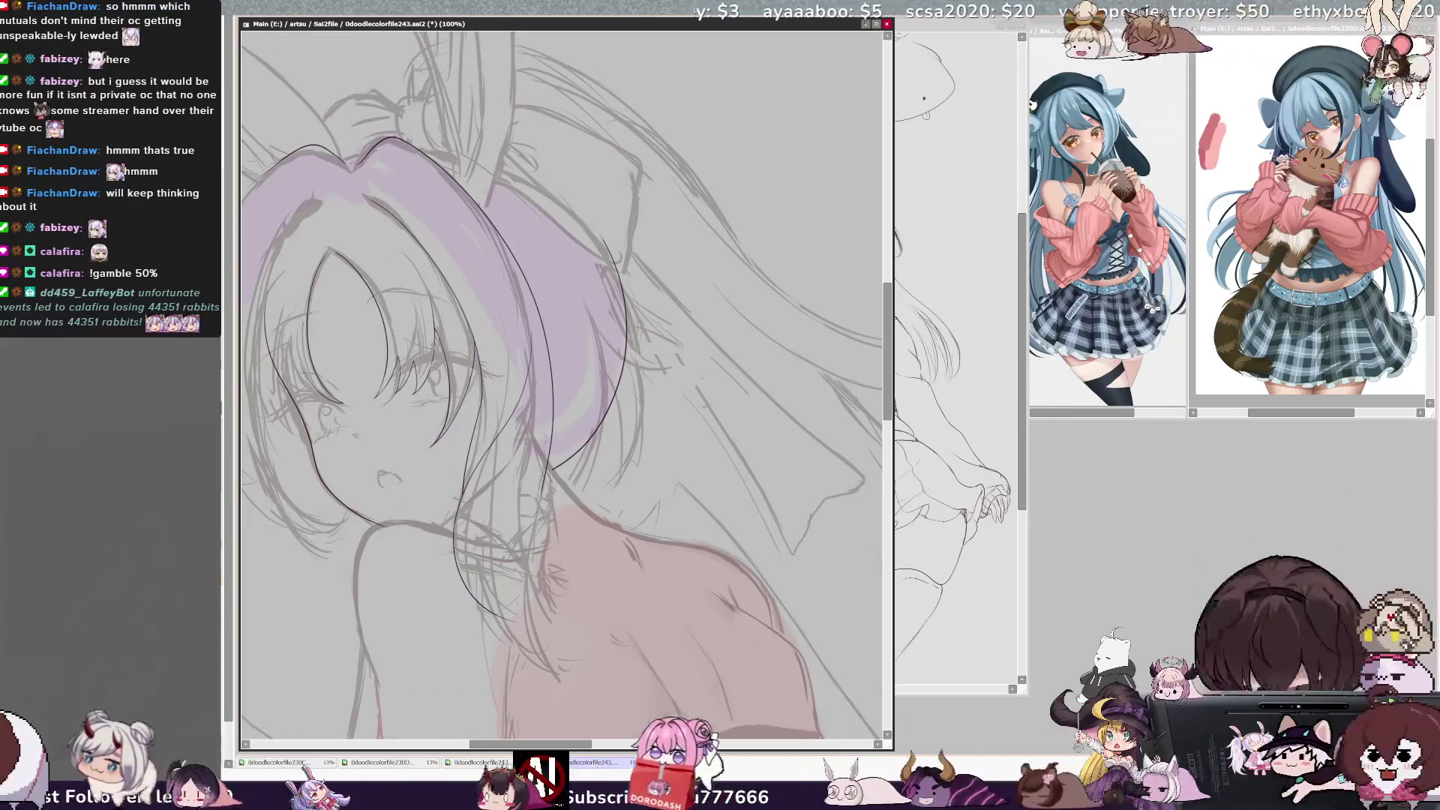
Ink the hair strands falling past the neck, mirroring the view to check them
left_click_drag(525, 473, 493, 607)
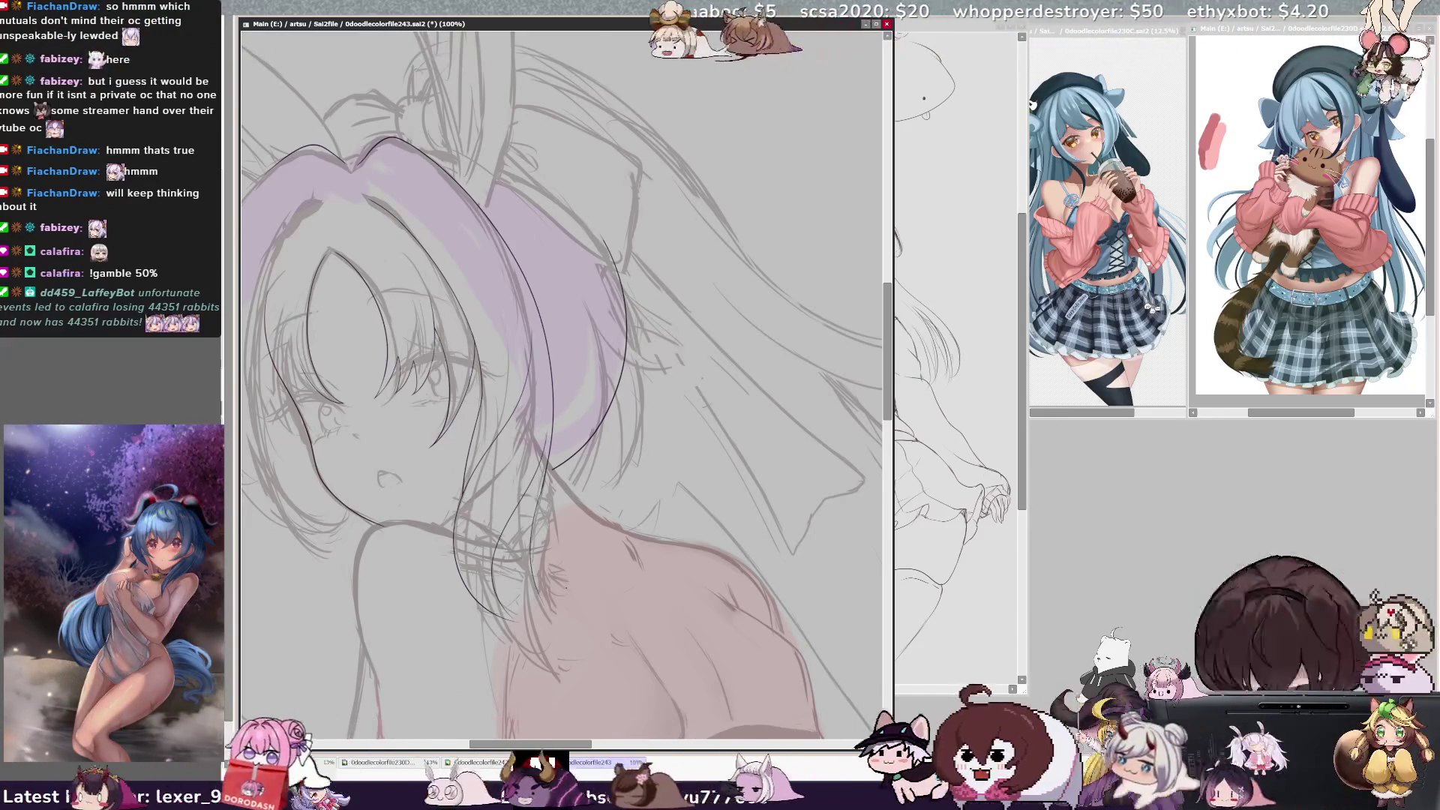
key("ctrl+z")
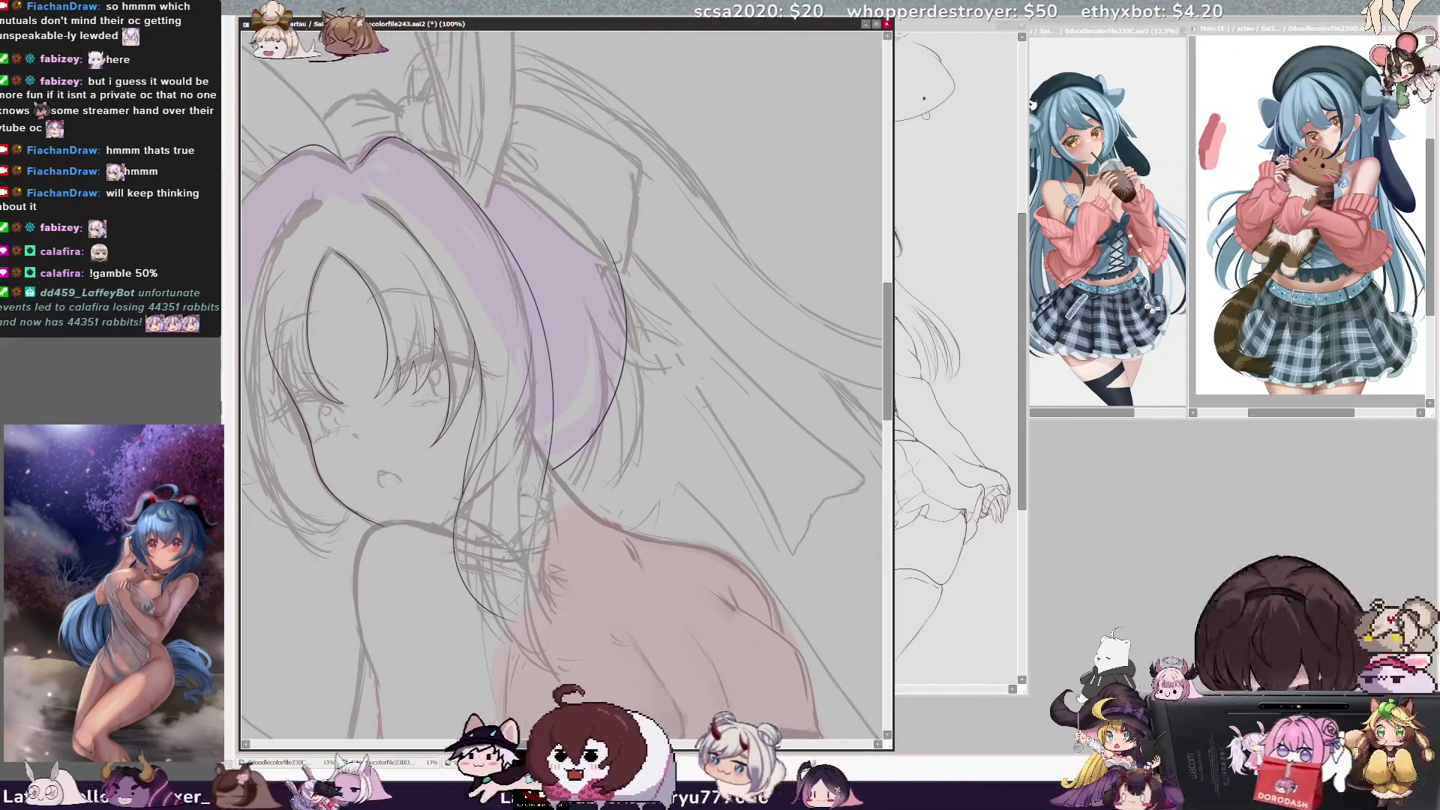
key("h")
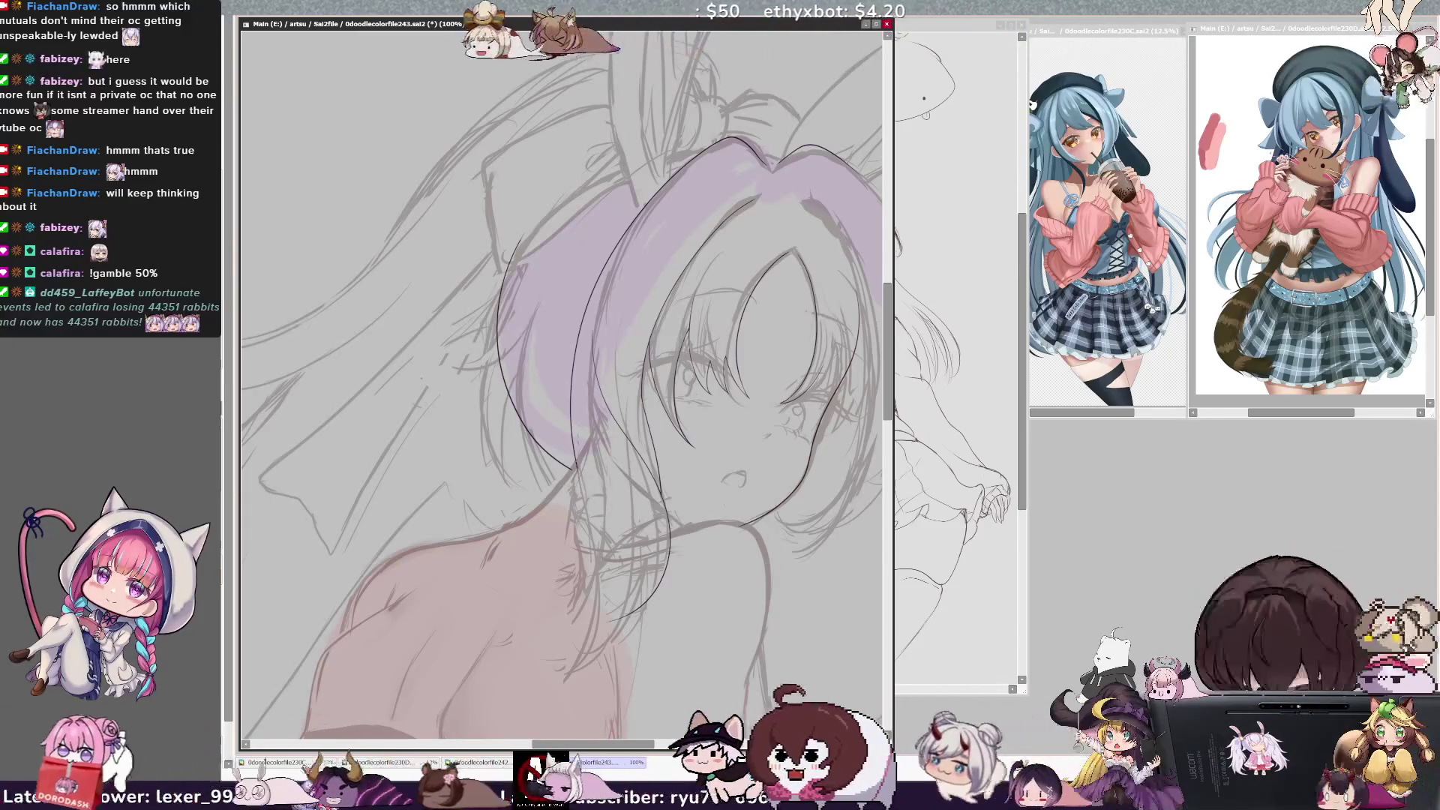
key("h")
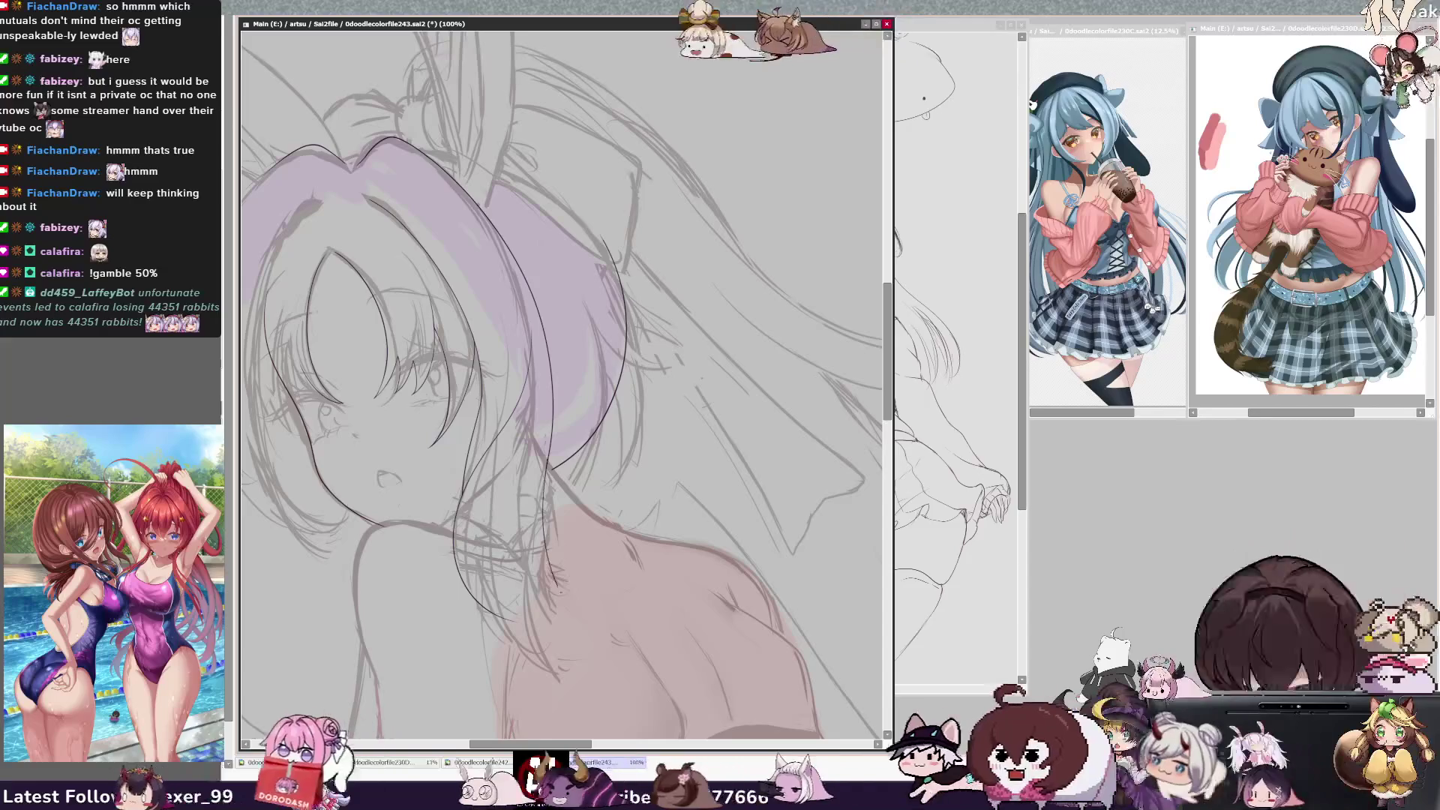
left_click_drag(542, 473, 572, 594)
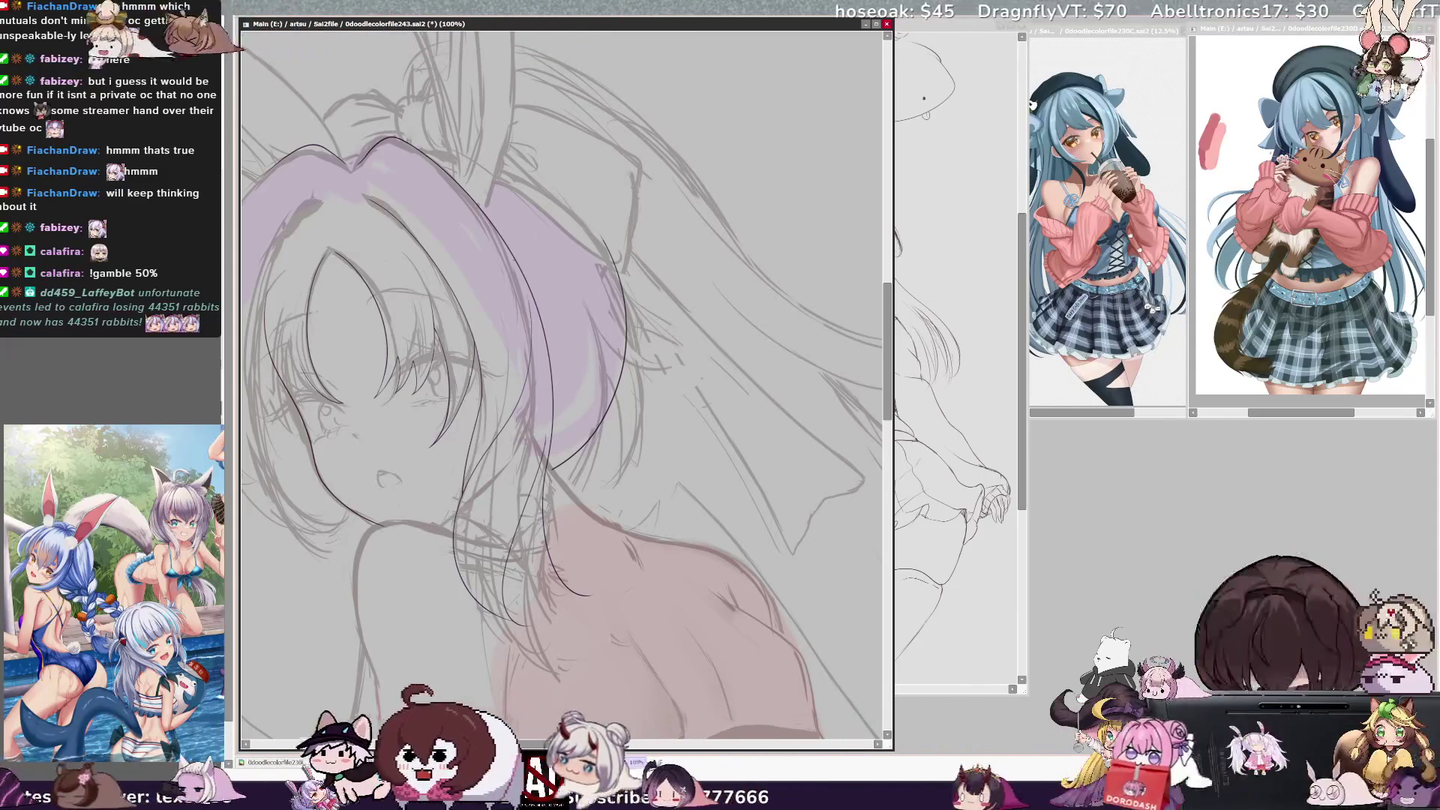
key("h")
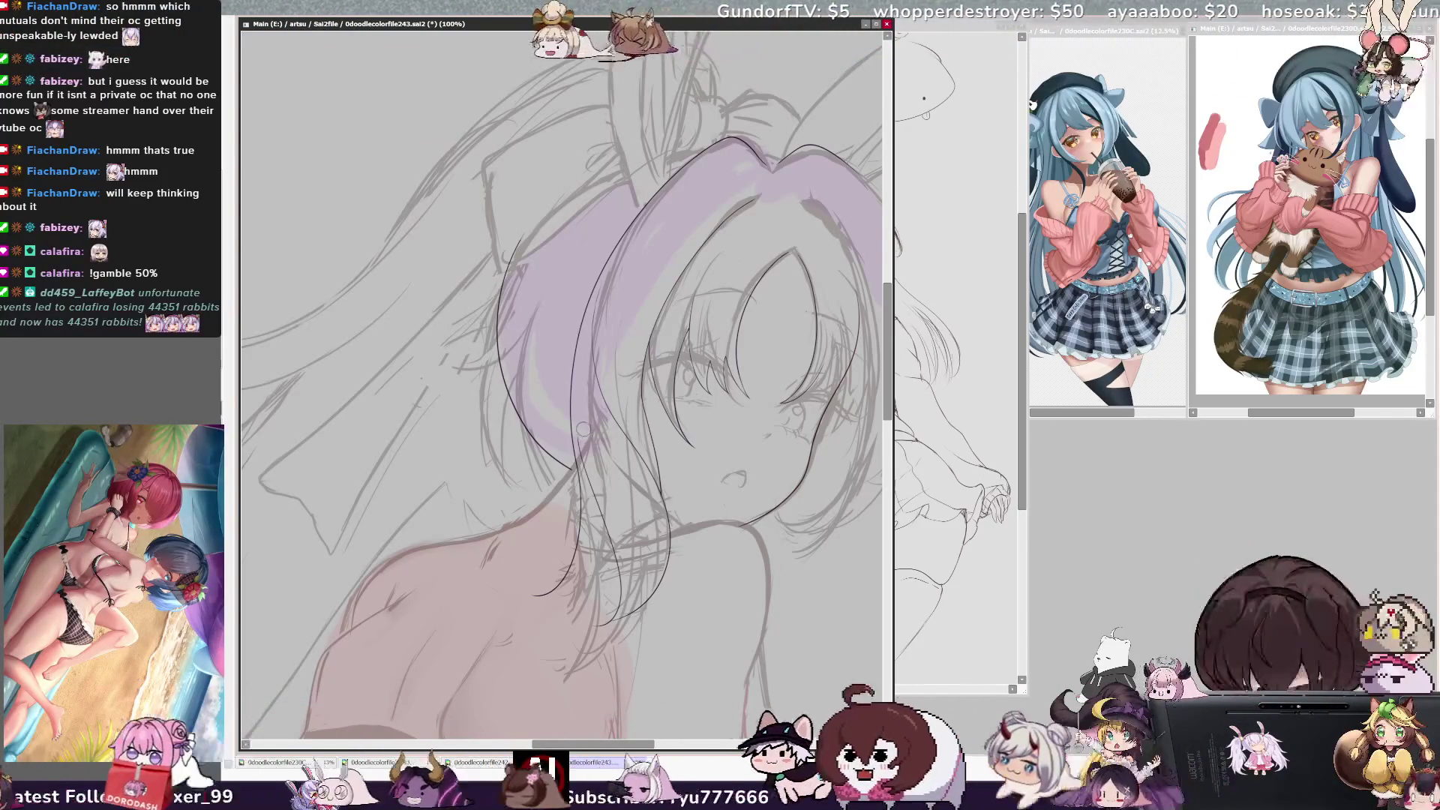
key("h")
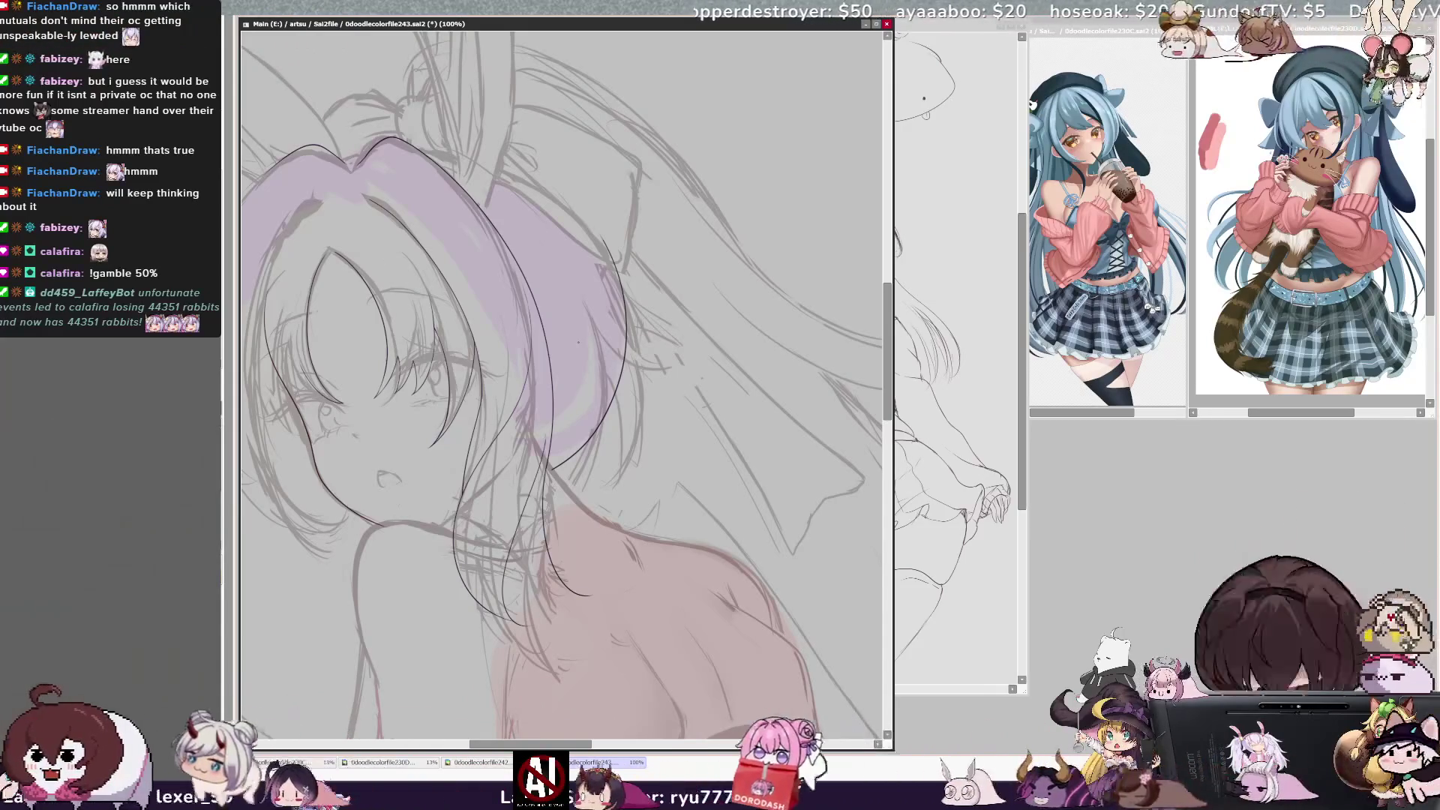
key("End")
key("End")
key("End")
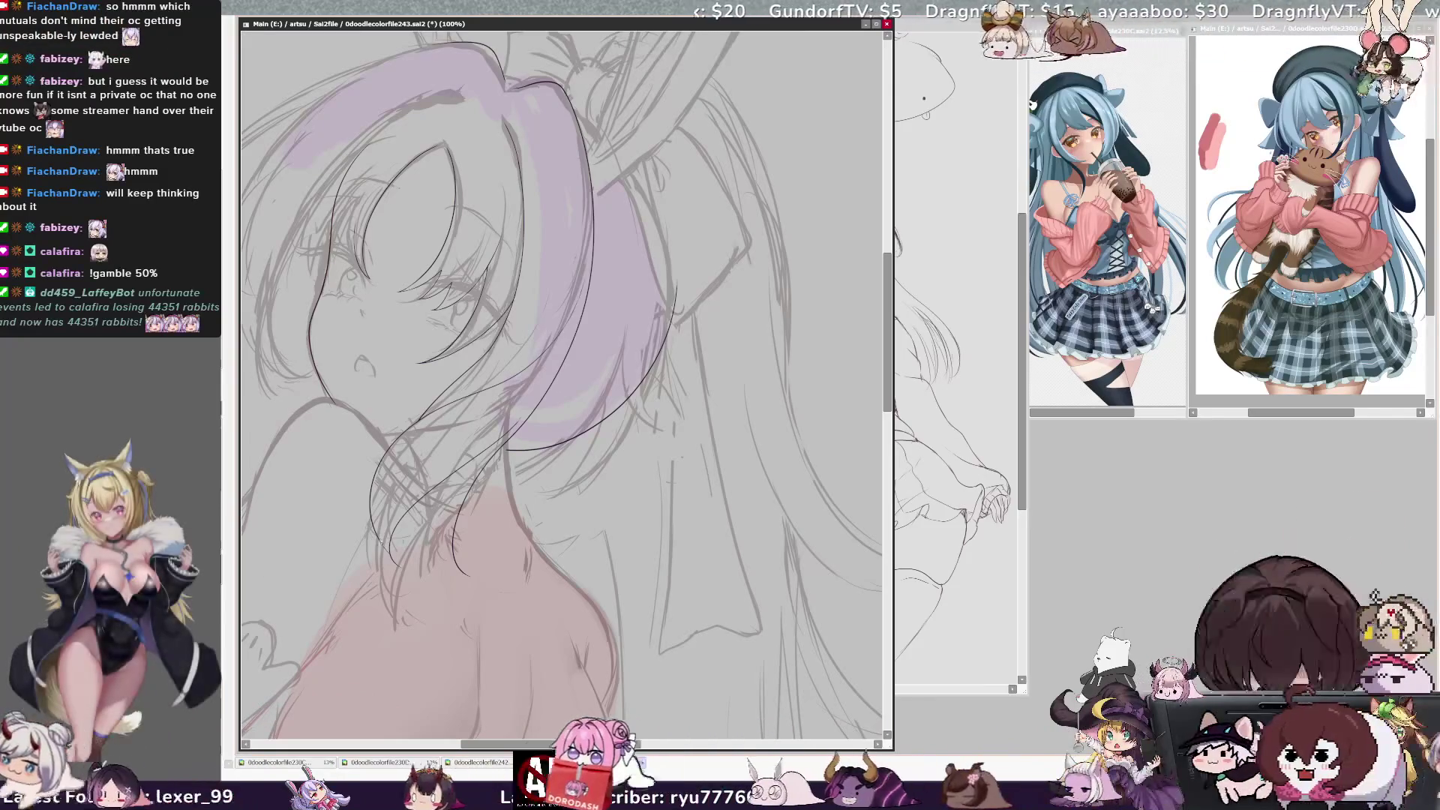
key("ctrl+plus")
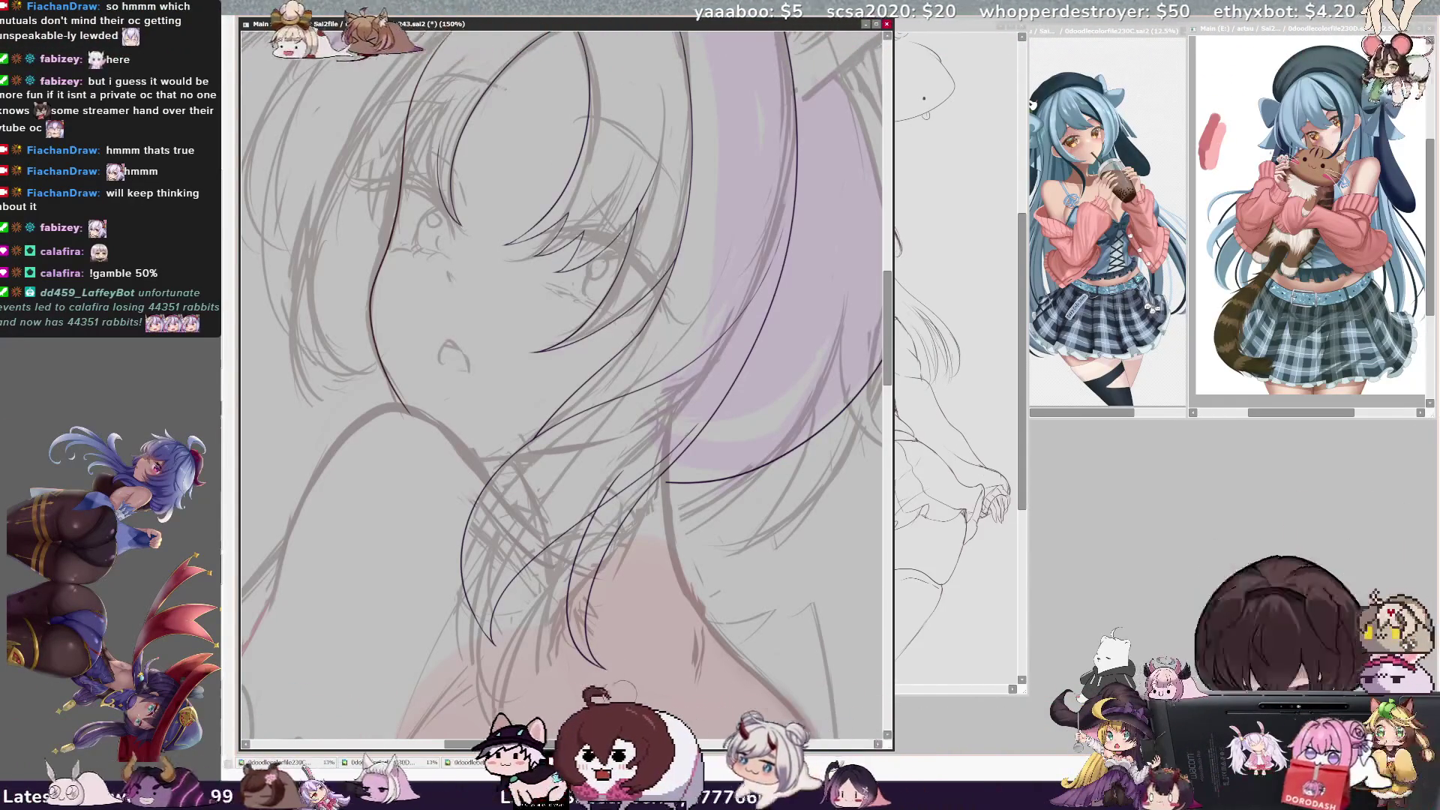
key("h")
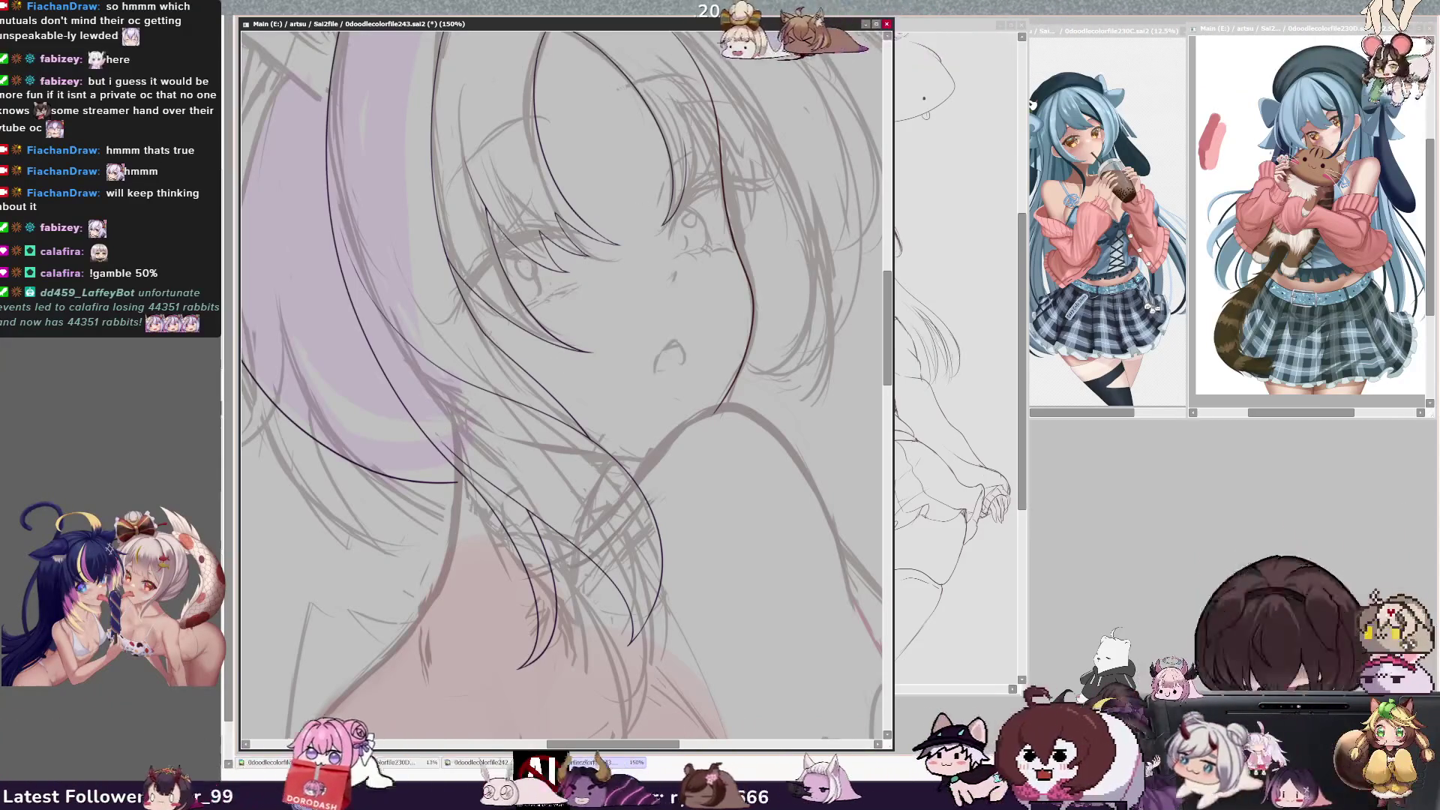
key("minus")
key("minus")
key("minus")
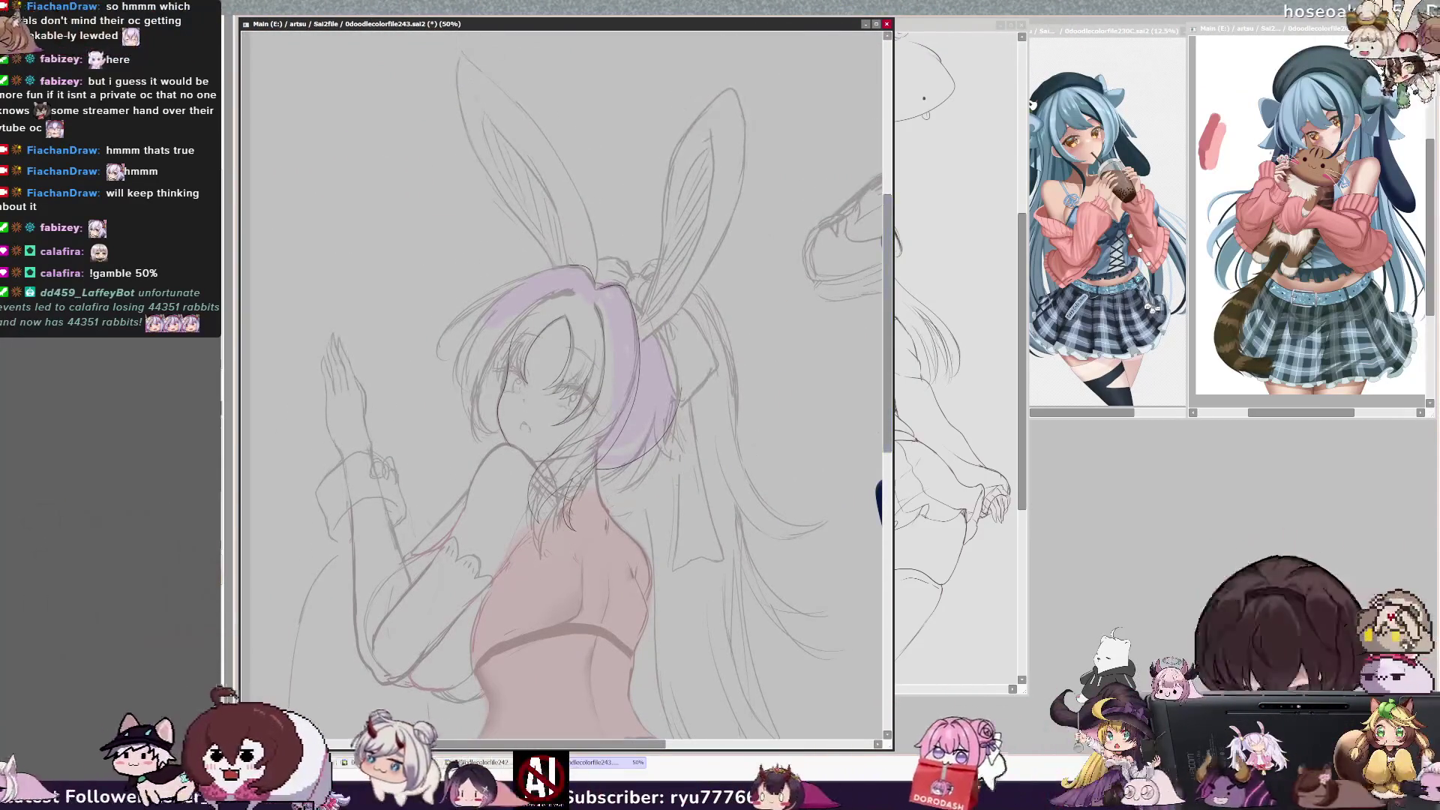
key("plus")
key("plus")
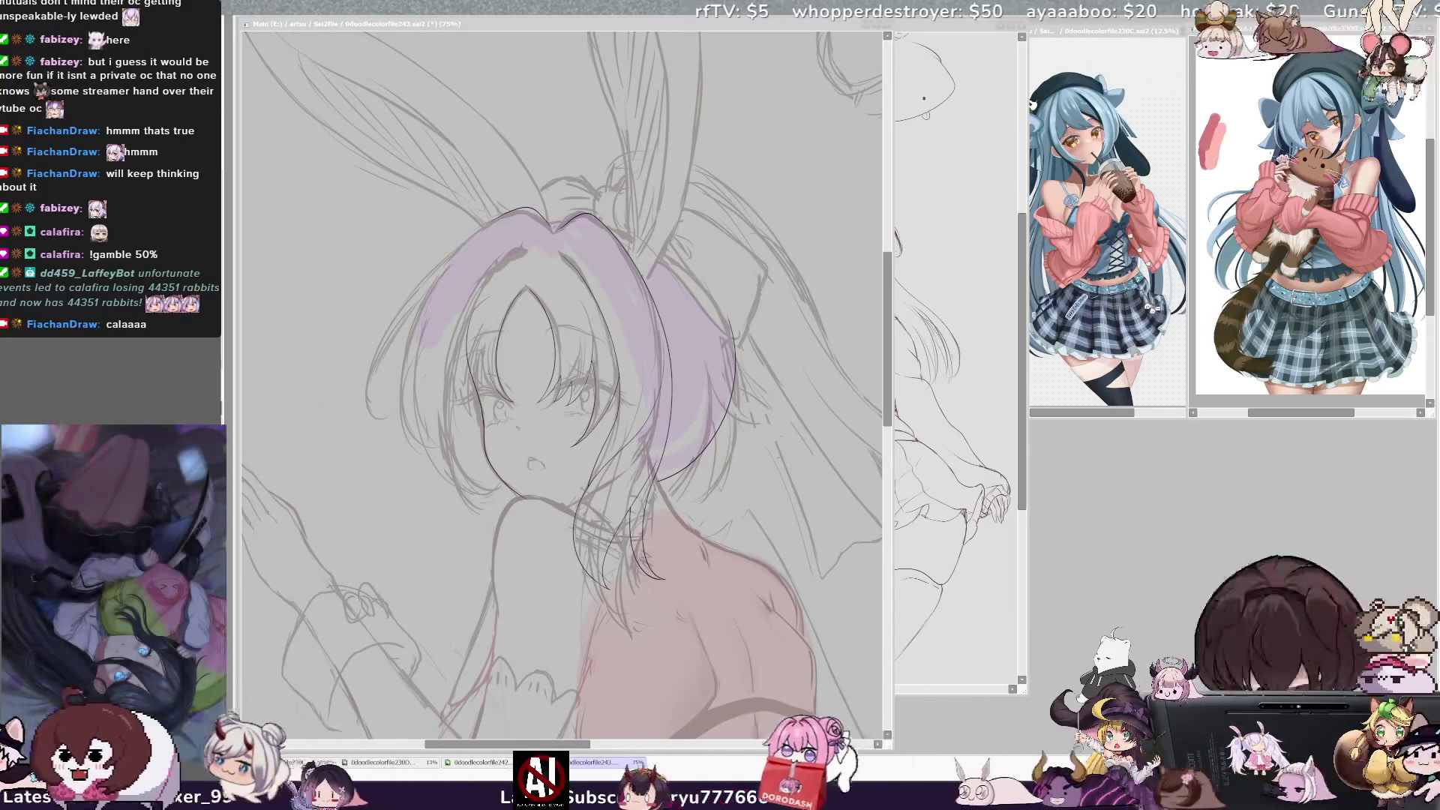
key("End")
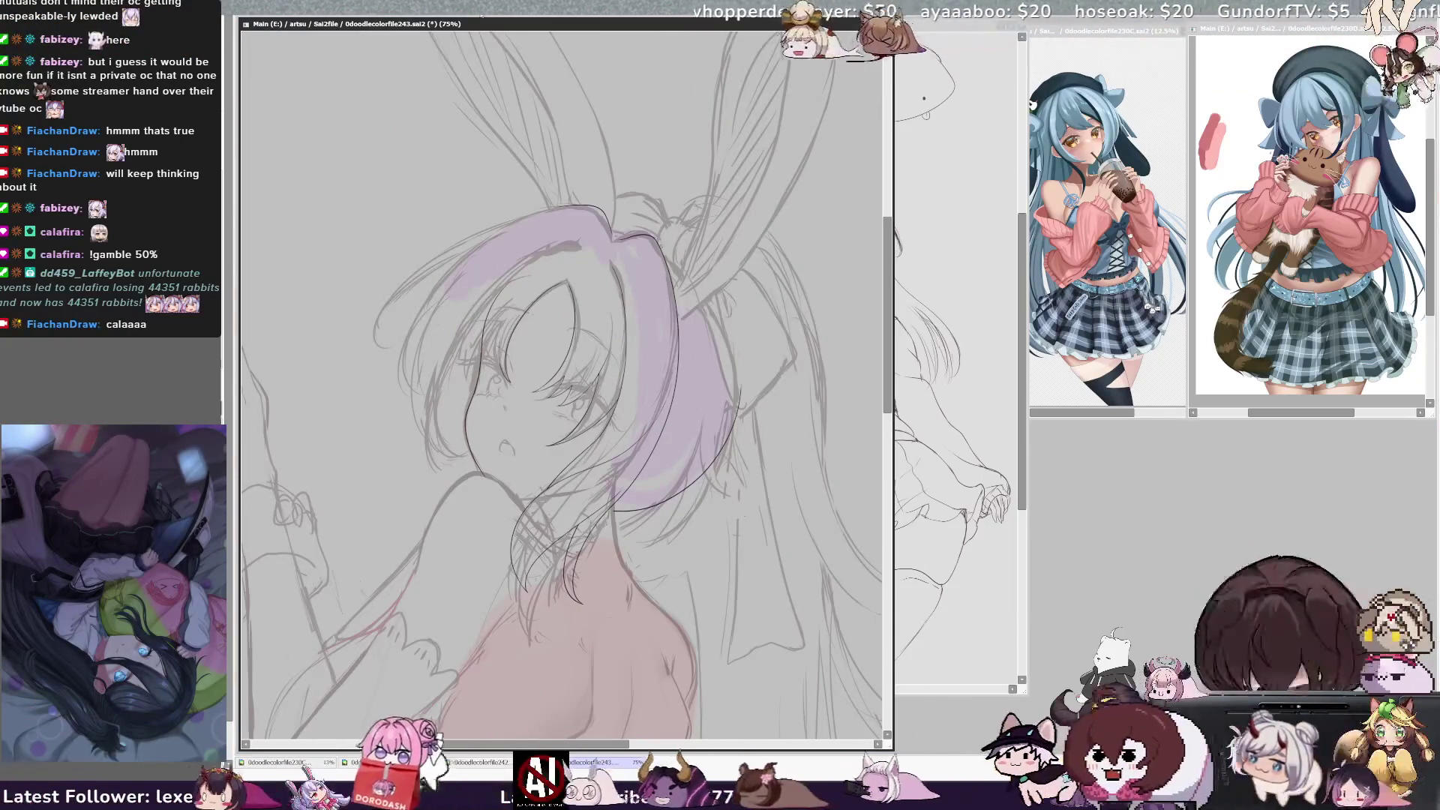
key("Delete")
key("Delete")
key("Delete")
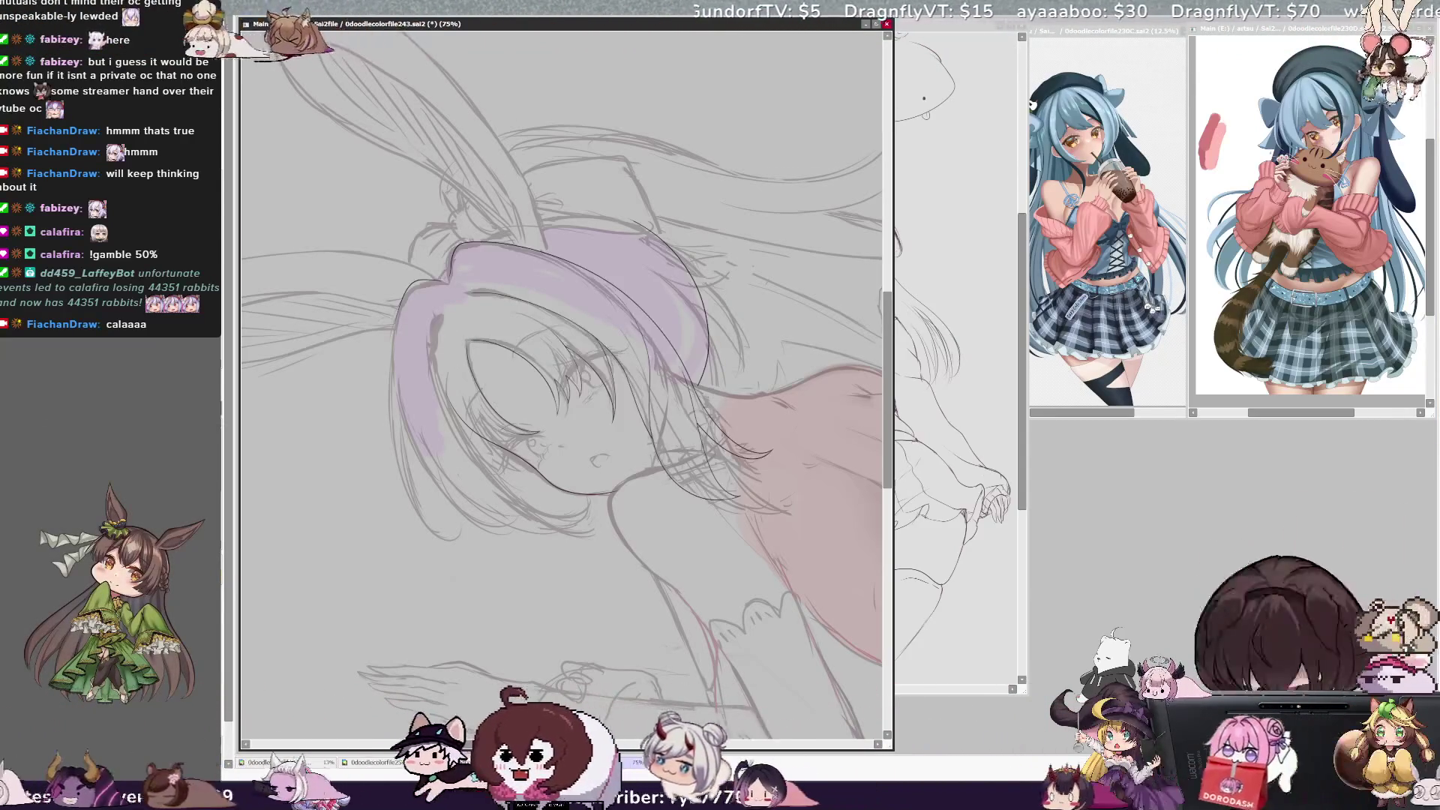
key("ctrl+minus")
key("ctrl+minus")
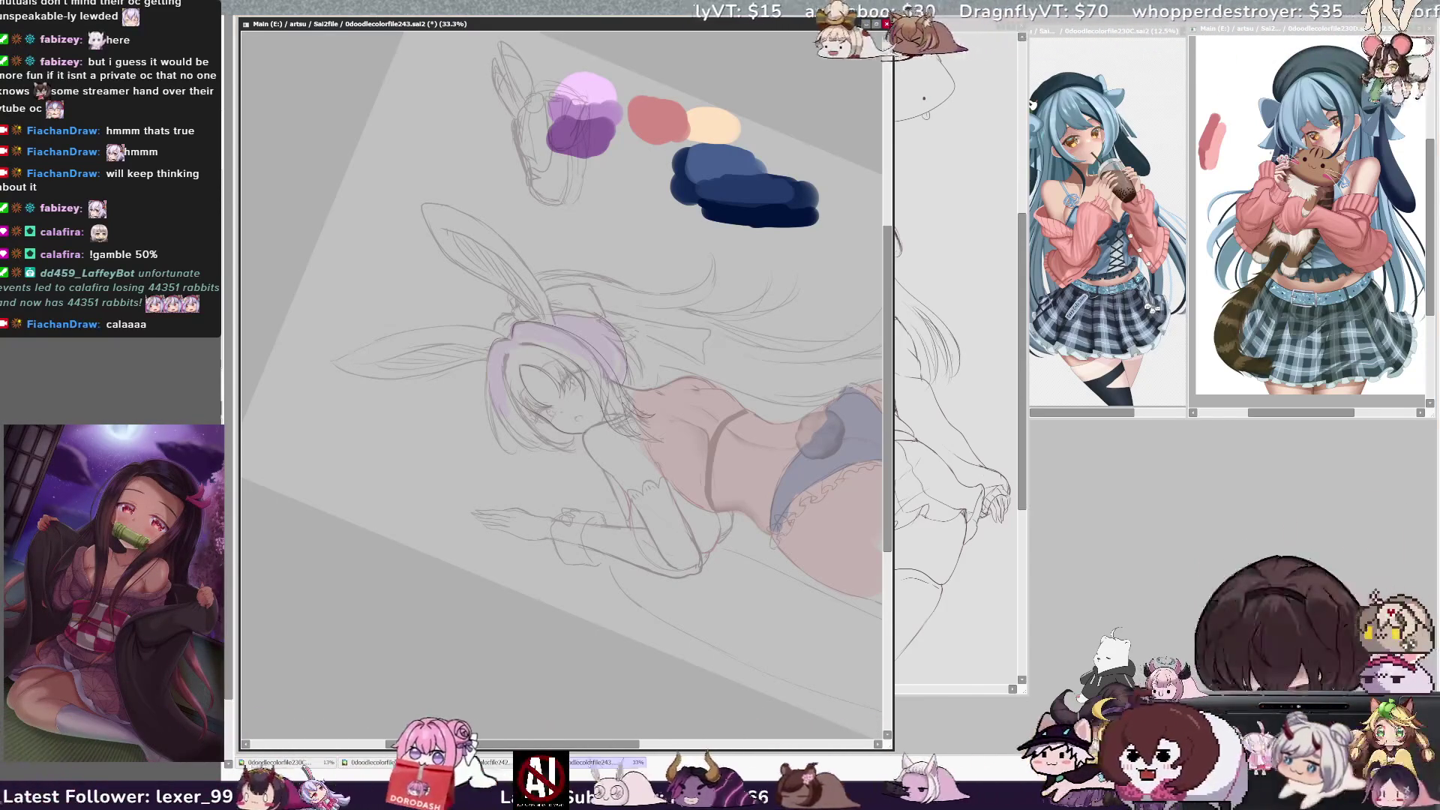
Lasso a freehand selection around the head and raised arm, then zoom in on the face
key("Return")
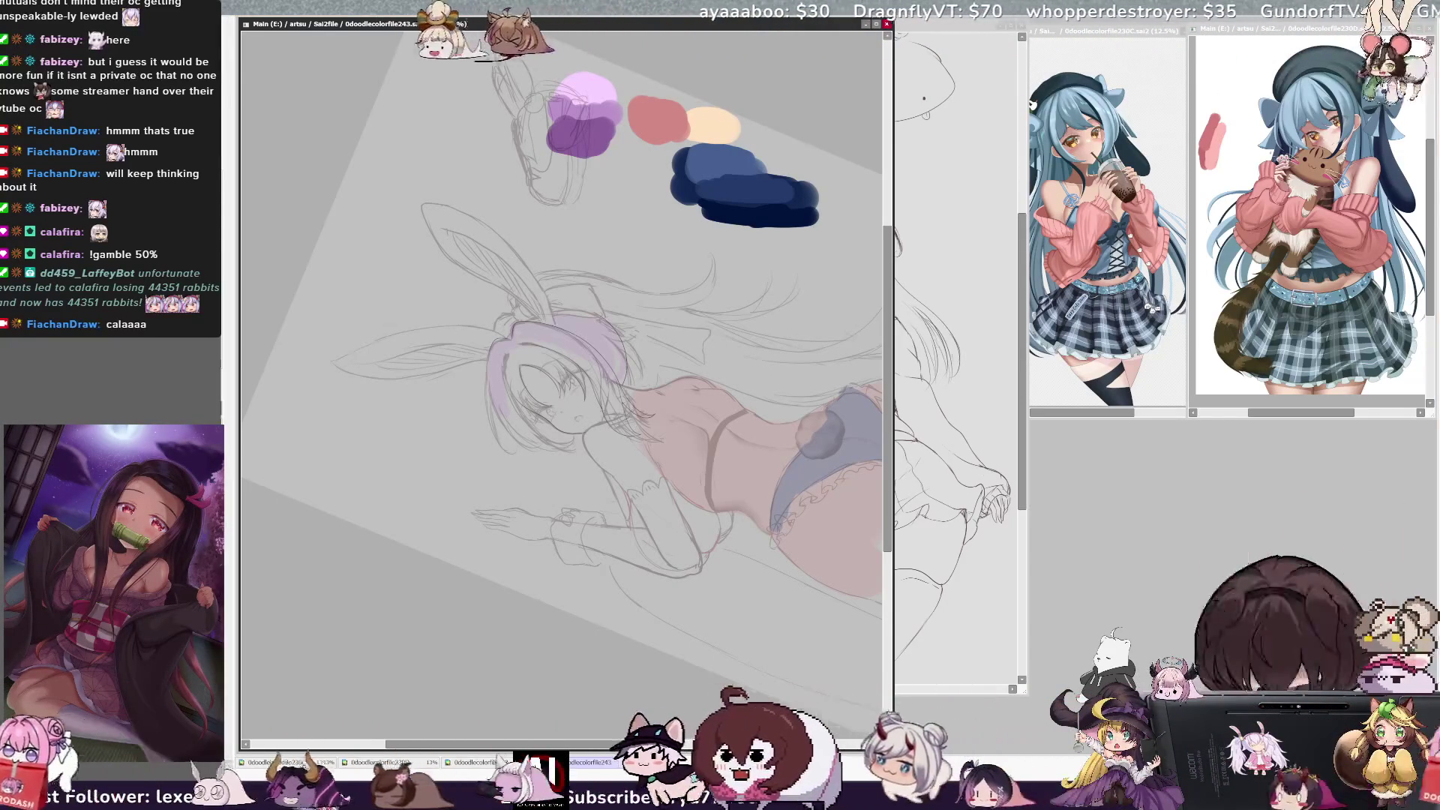
left_click_drag(450, 247, 711, 609)
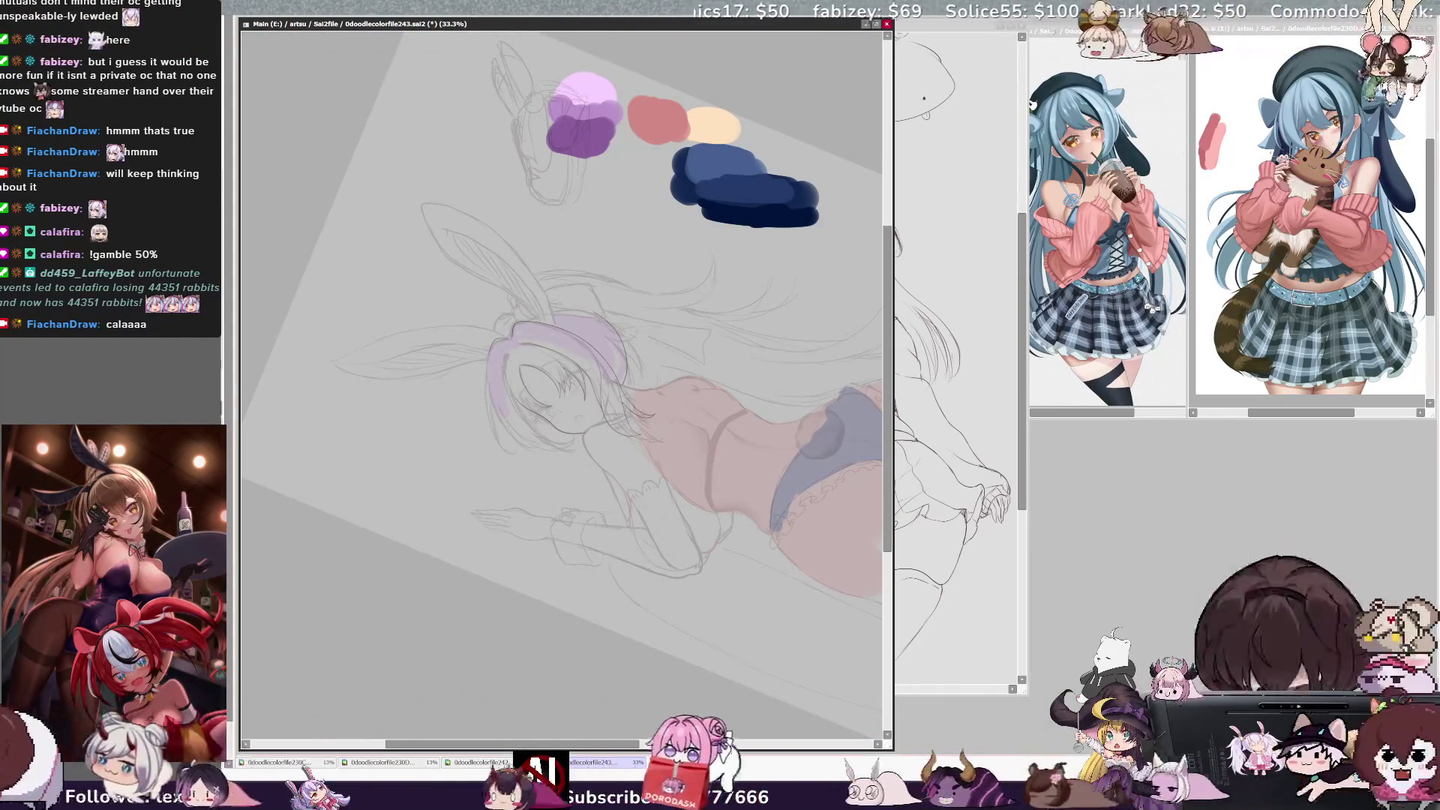
key("ctrl+plus")
key("ctrl+plus")
key("ctrl+plus")
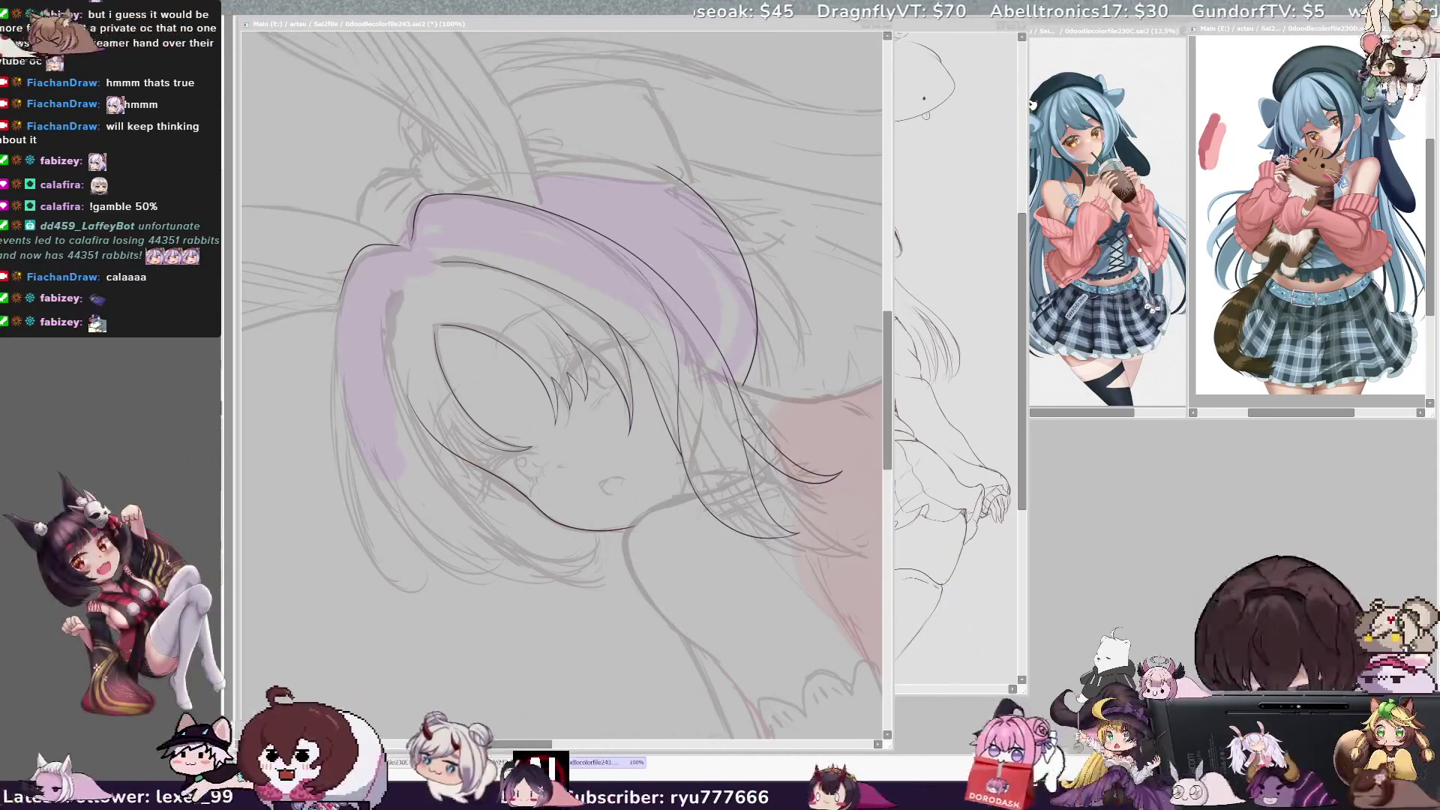
Ink the face's left outline with several redrawn strokes, then zoom to 150%
left_click(452, 27)
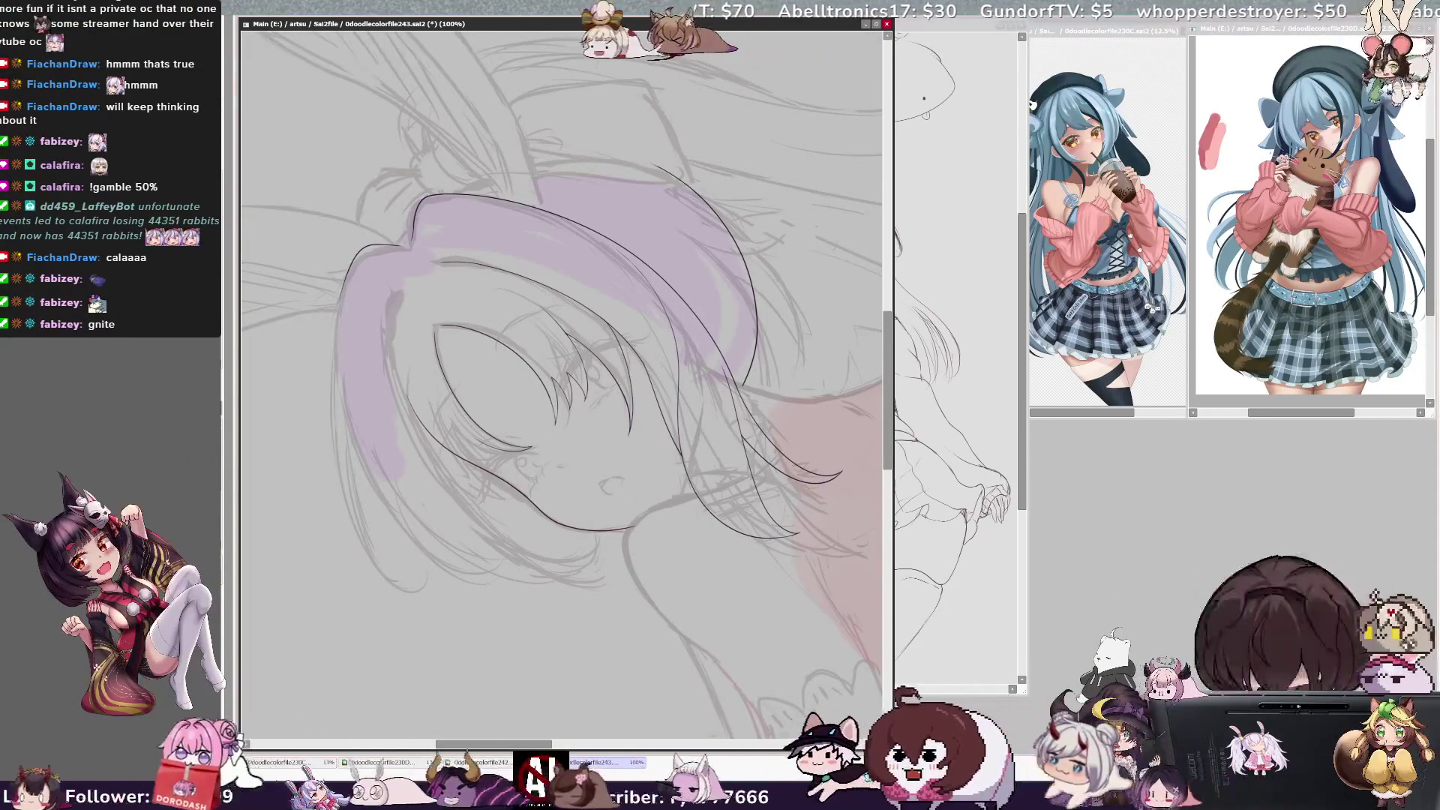
mouse_move(347, 270)
left_mouse_down()
mouse_move(341, 487)
mouse_move(443, 555)
left_mouse_up()
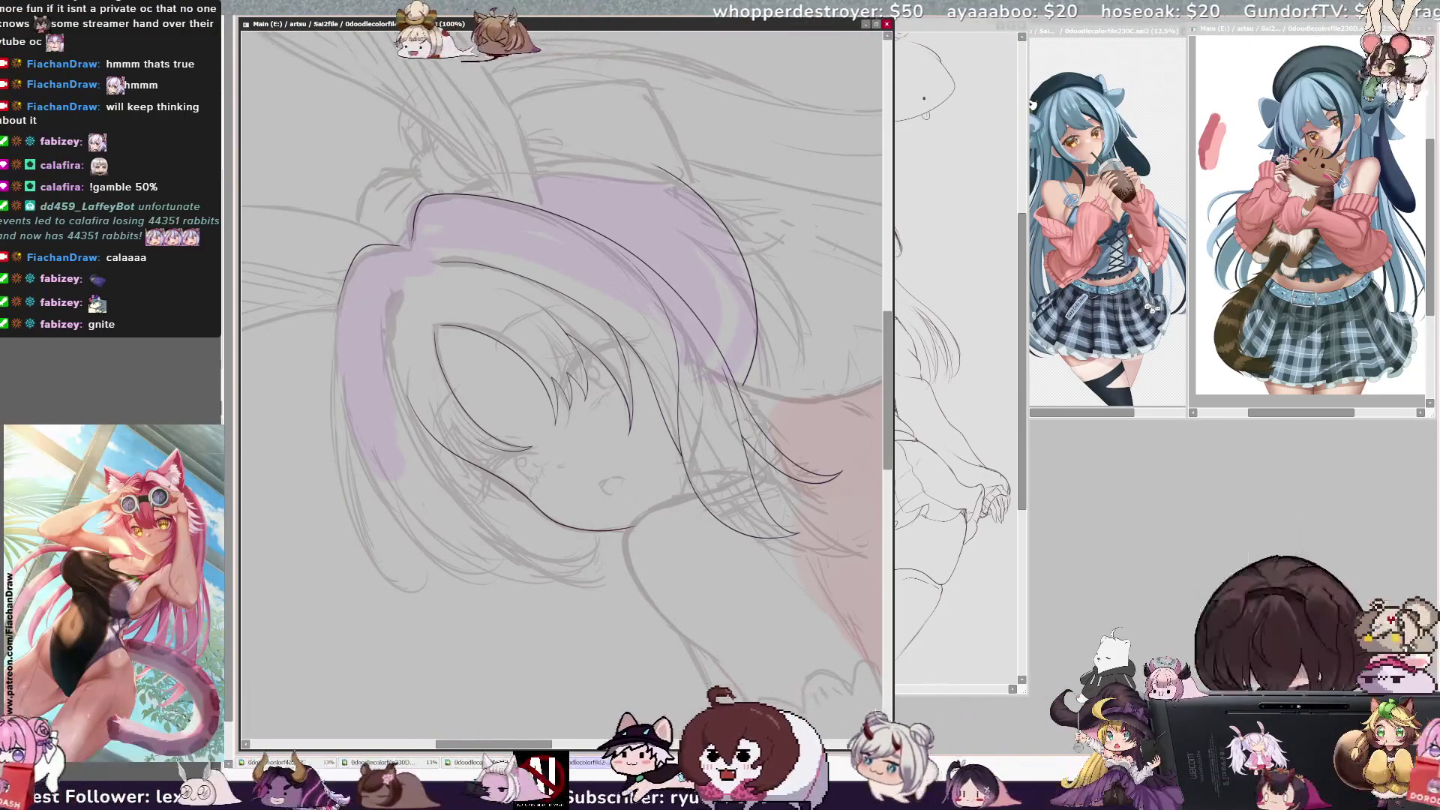
left_click_drag(339, 292, 421, 593)
left_click_drag(335, 304, 333, 346)
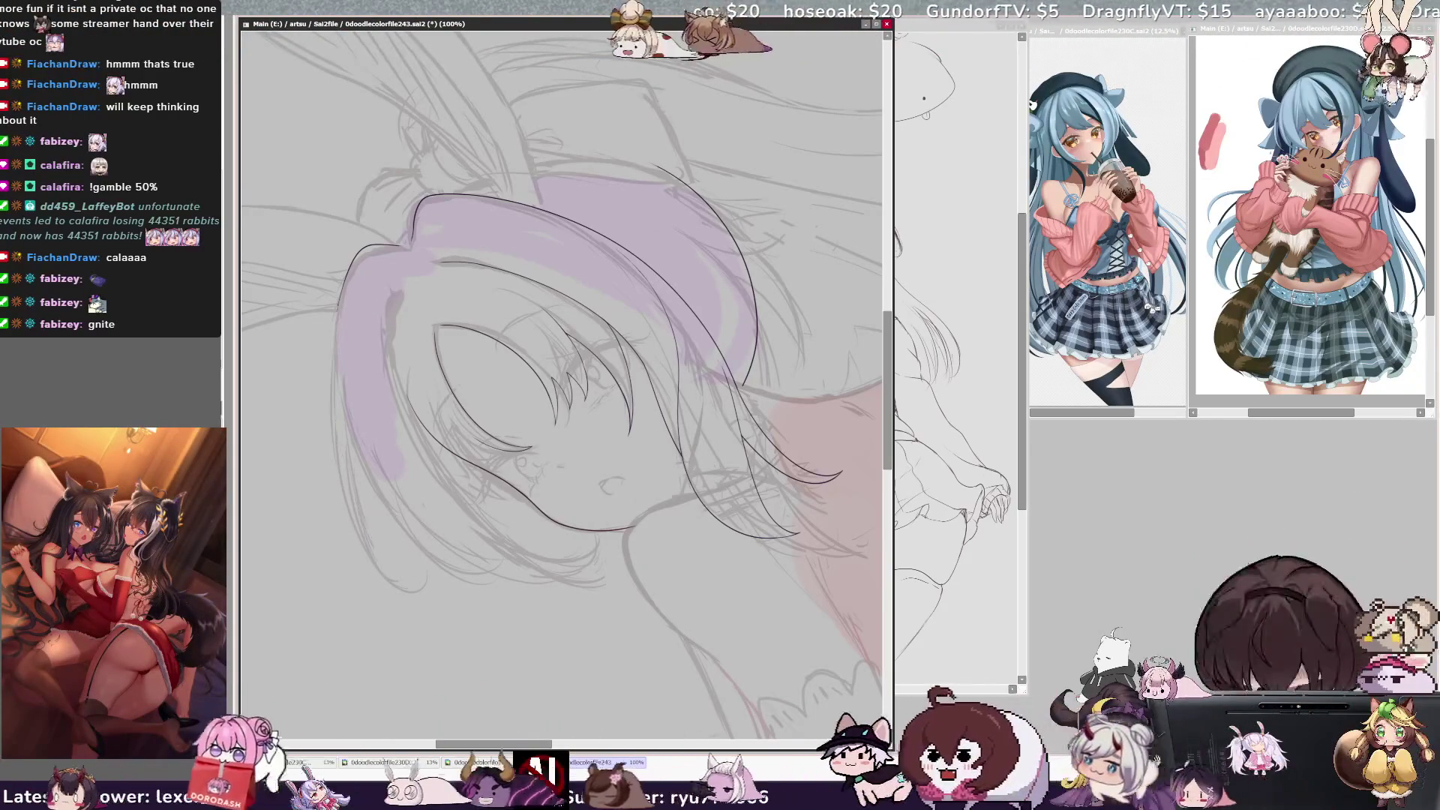
left_click_drag(336, 300, 409, 578)
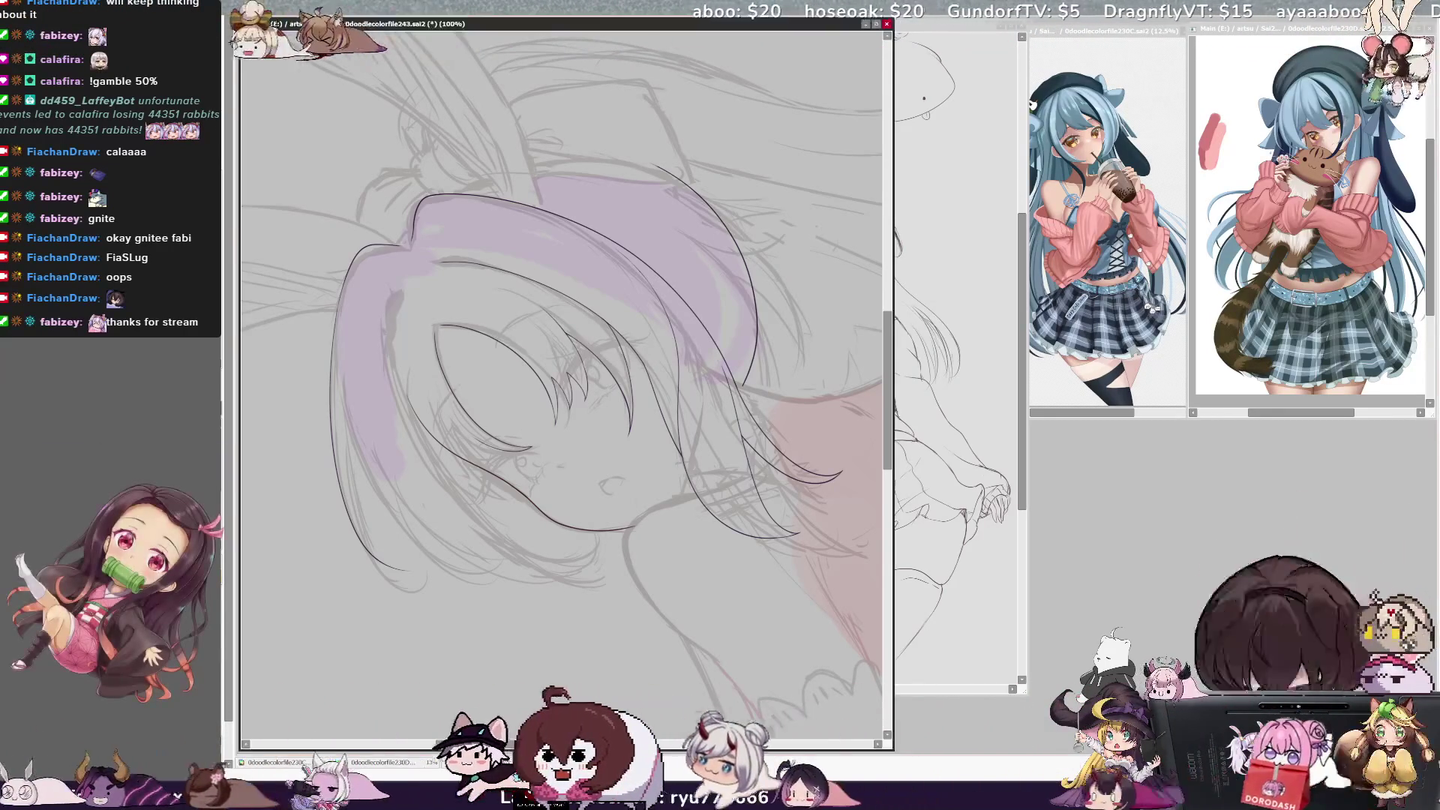
key("ctrl+plus")
key("ctrl+plus")
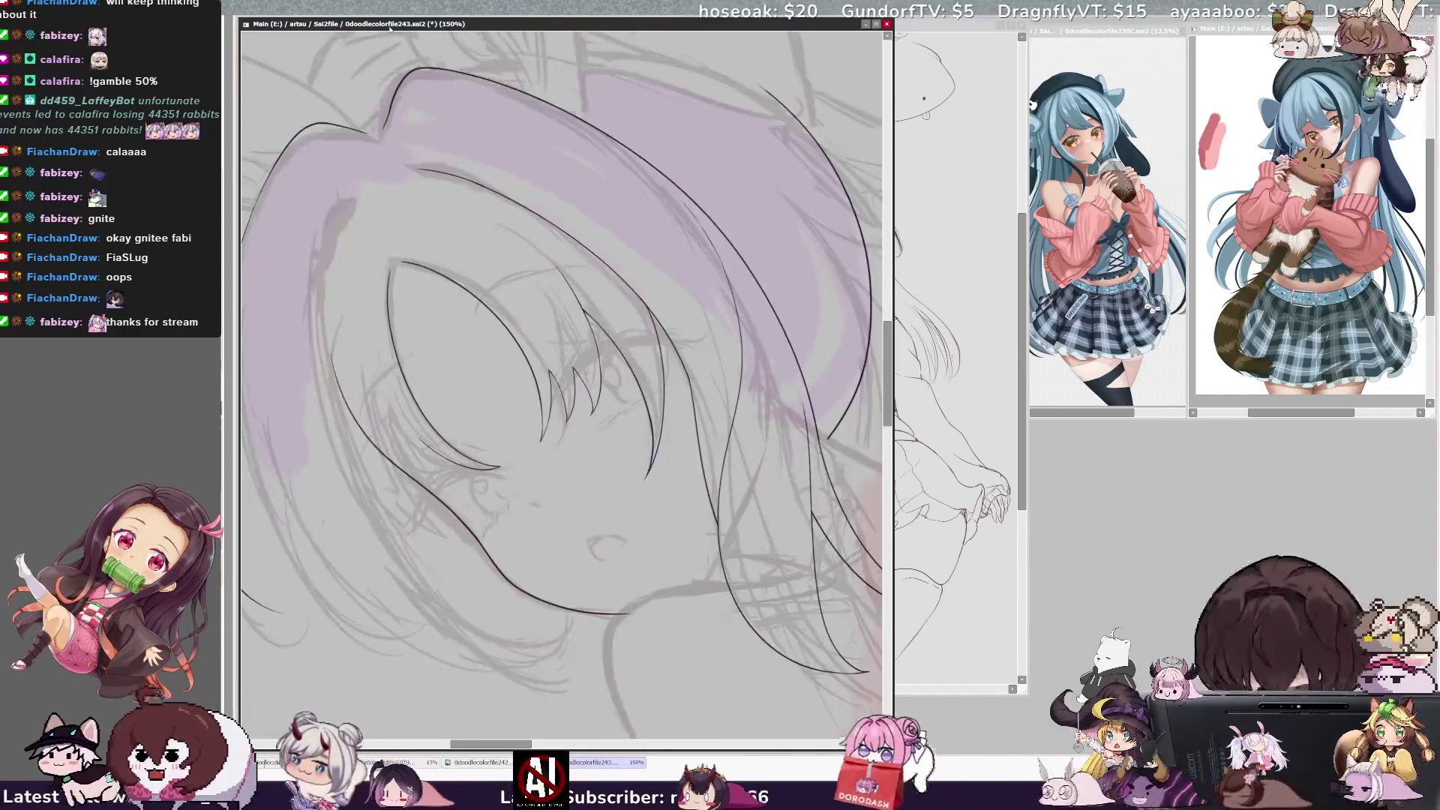
scroll(561, 383, "left", 5)
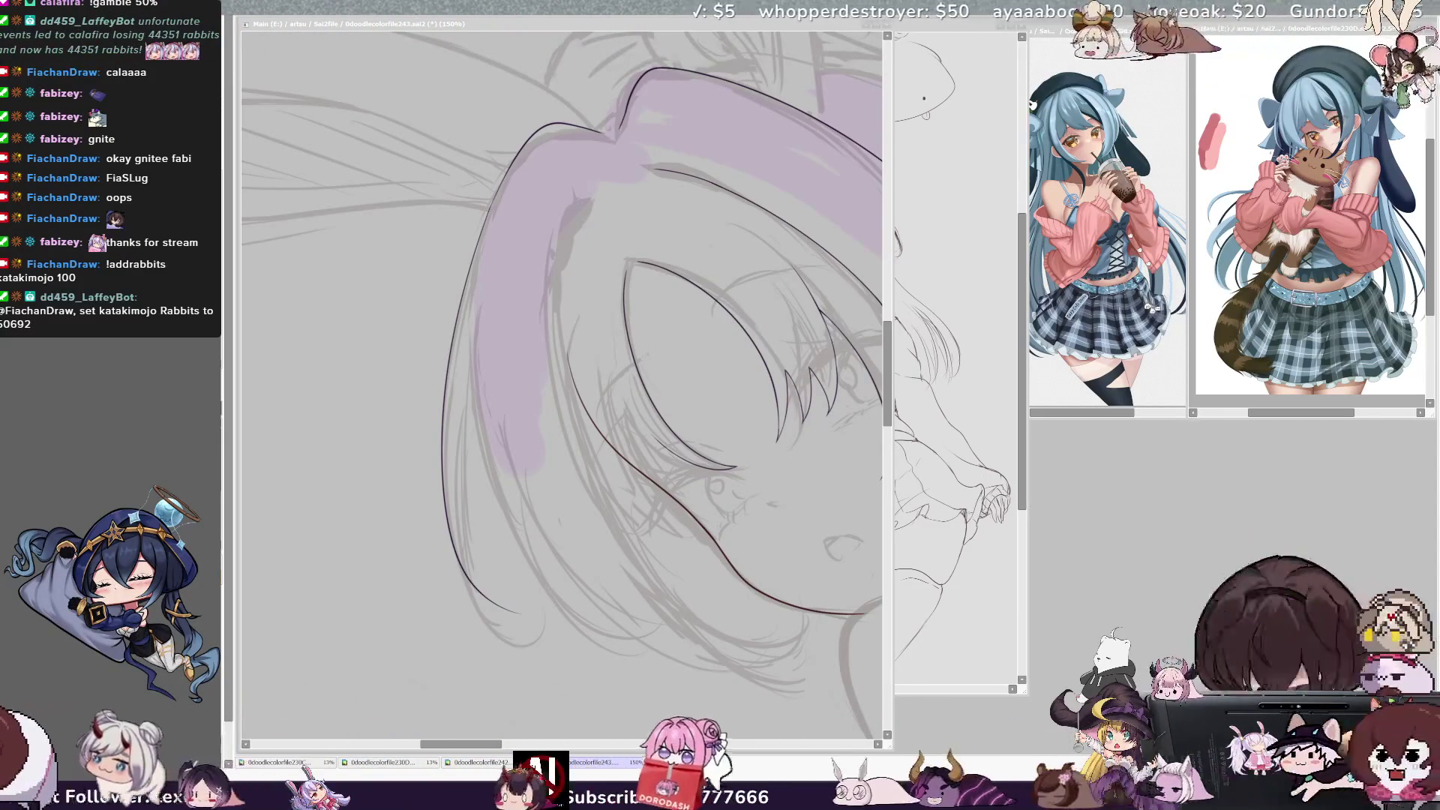
scroll(563, 360, "right", 3)
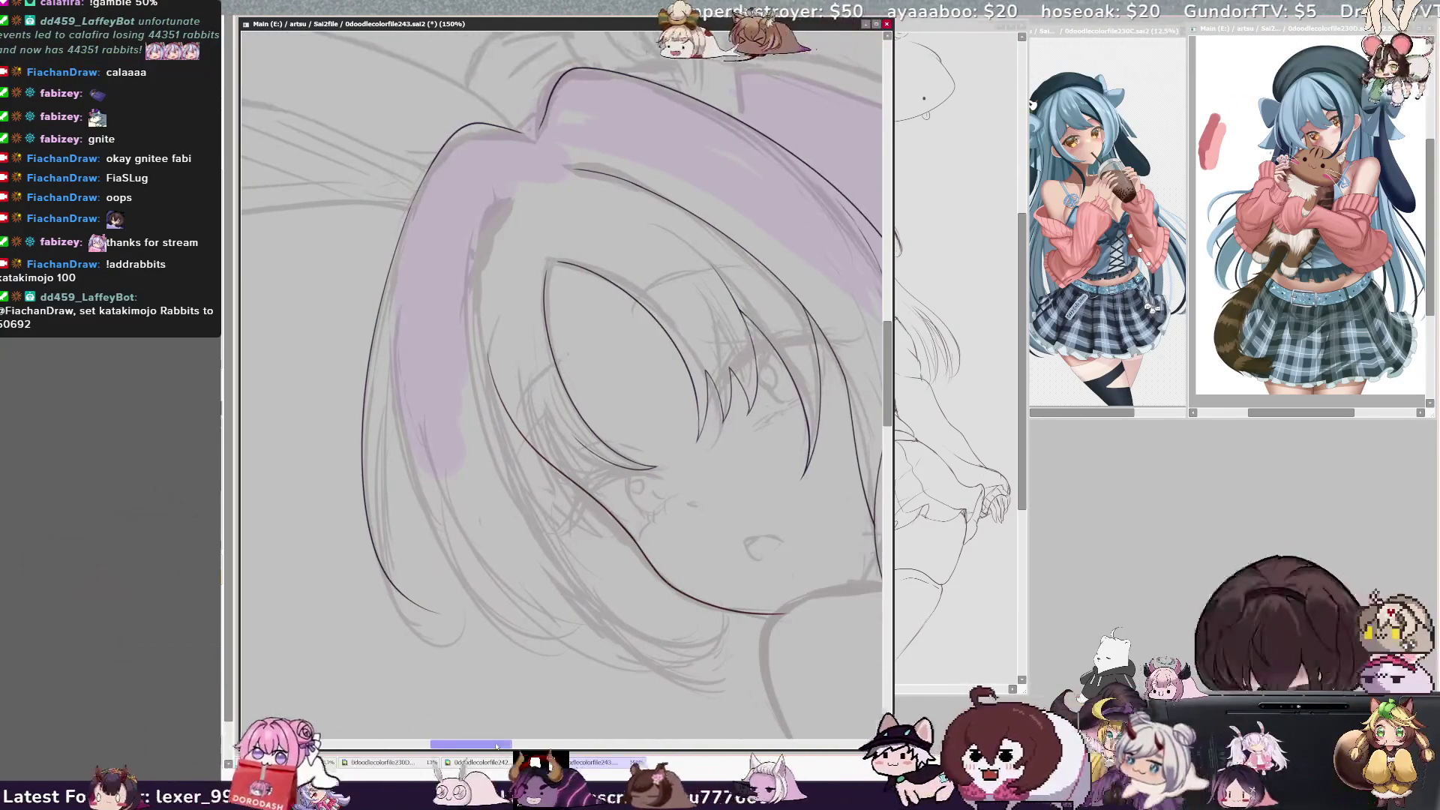
key("Delete")
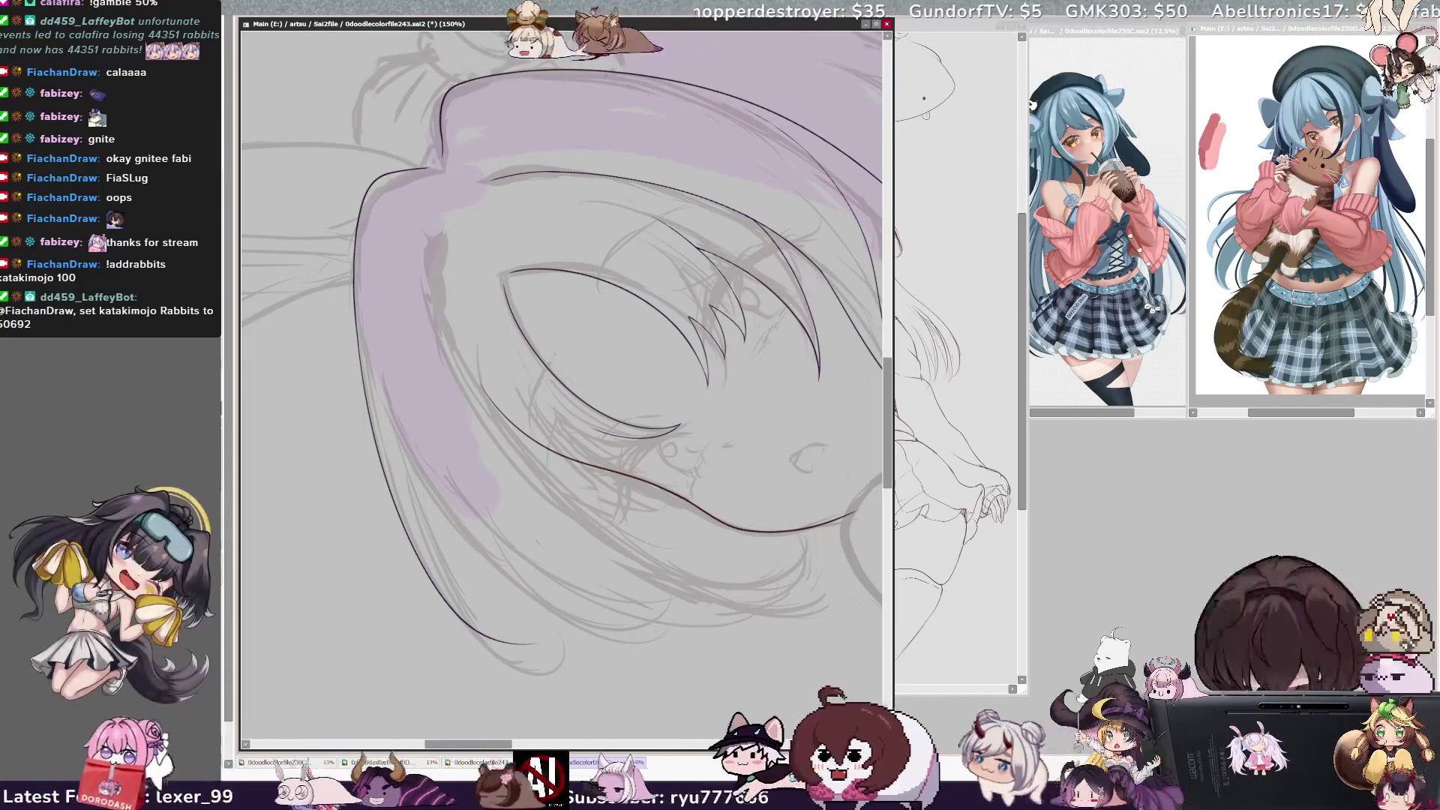
key("Home")
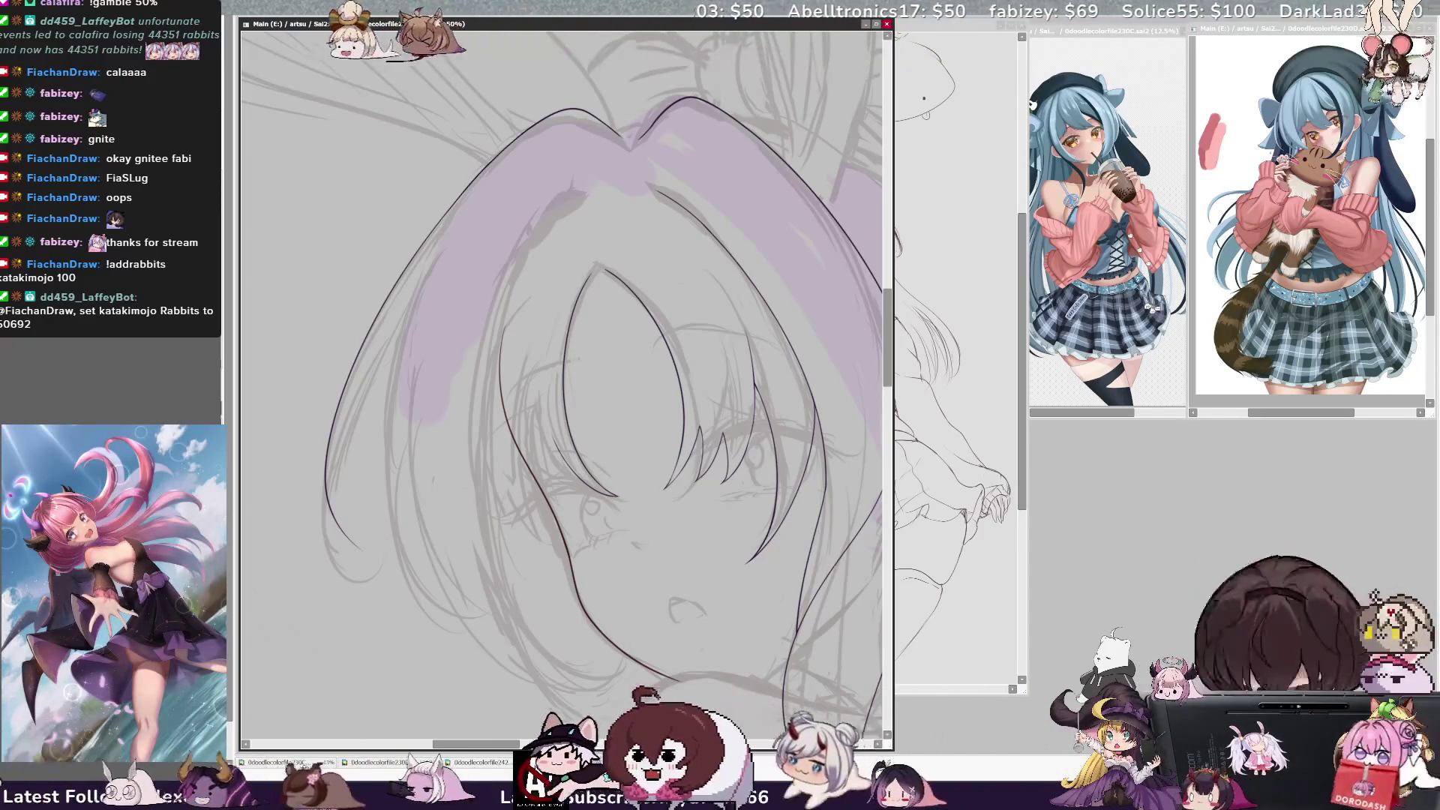
scroll(563, 382, "down", 2)
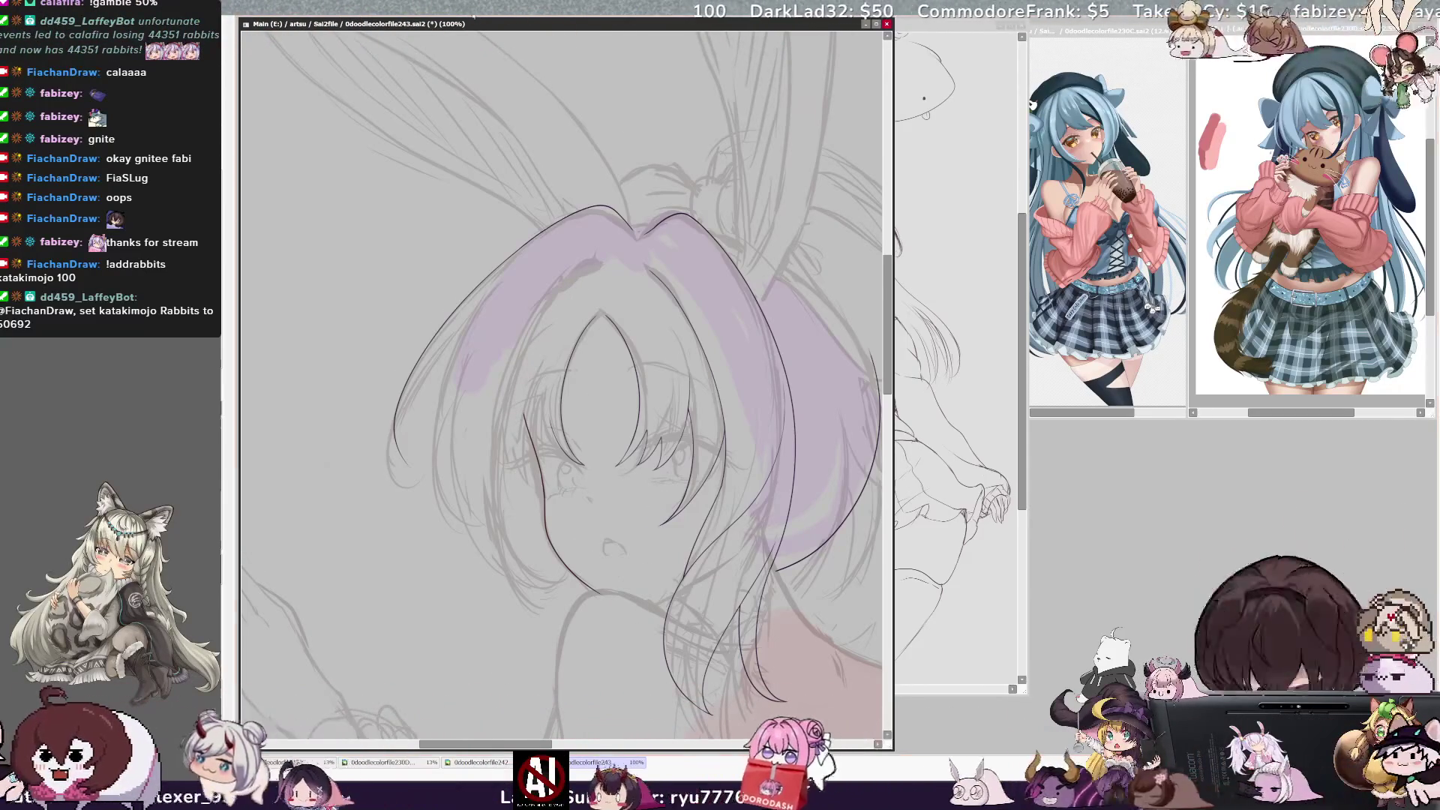
Tilt the view slightly and add a short stroke continuing the face's left contour downward
key("End")
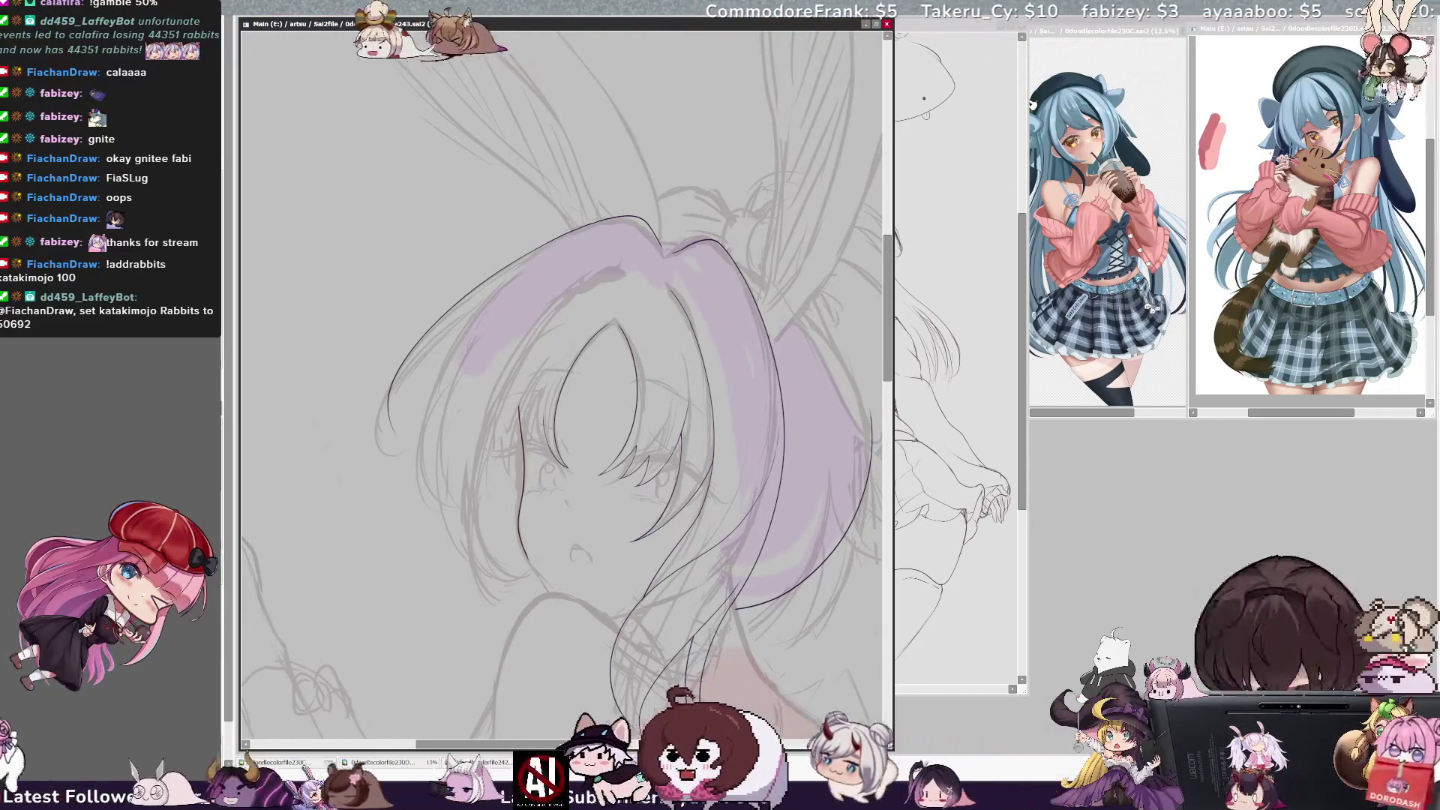
left_click_drag(522, 534, 529, 561)
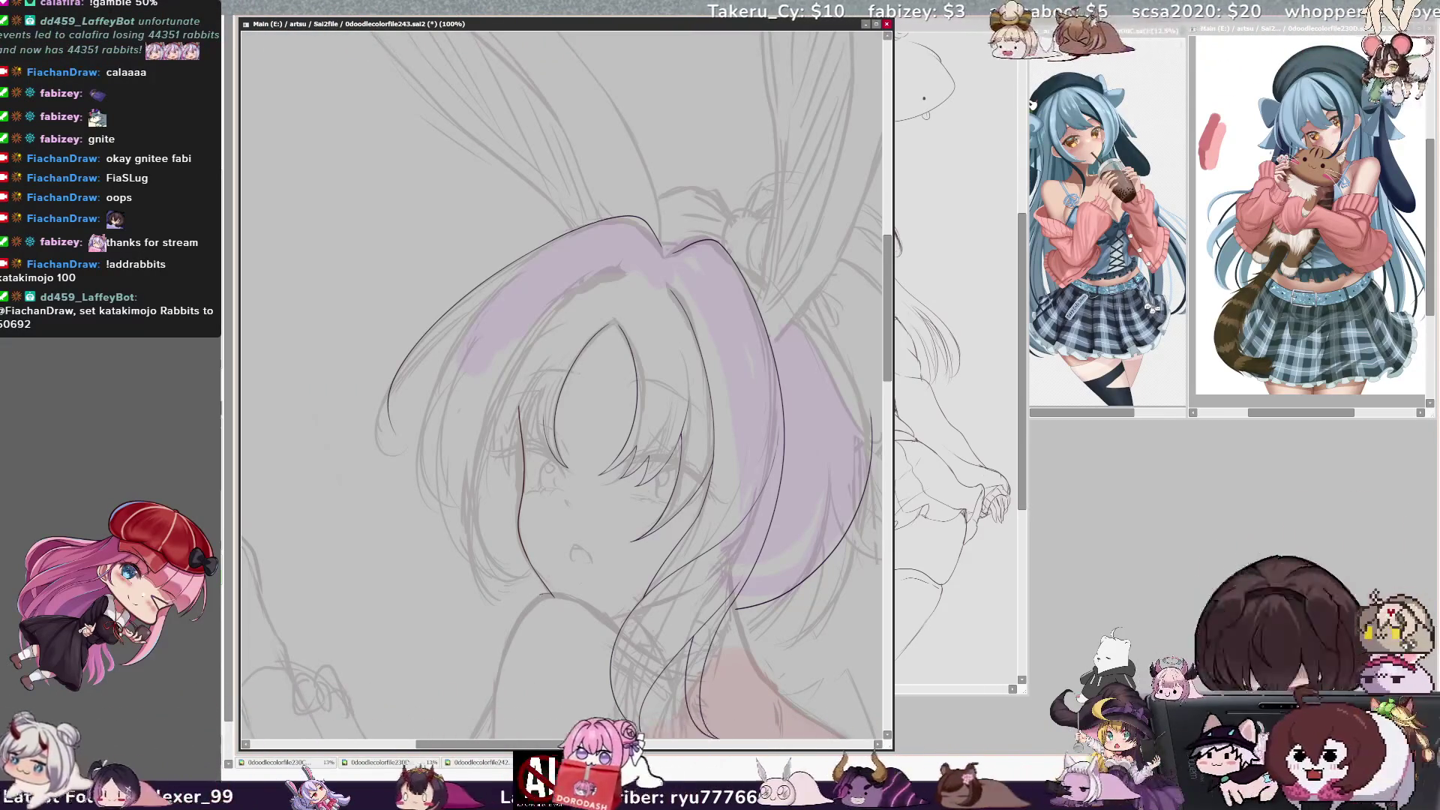
left_click_drag(888, 382, 888, 418)
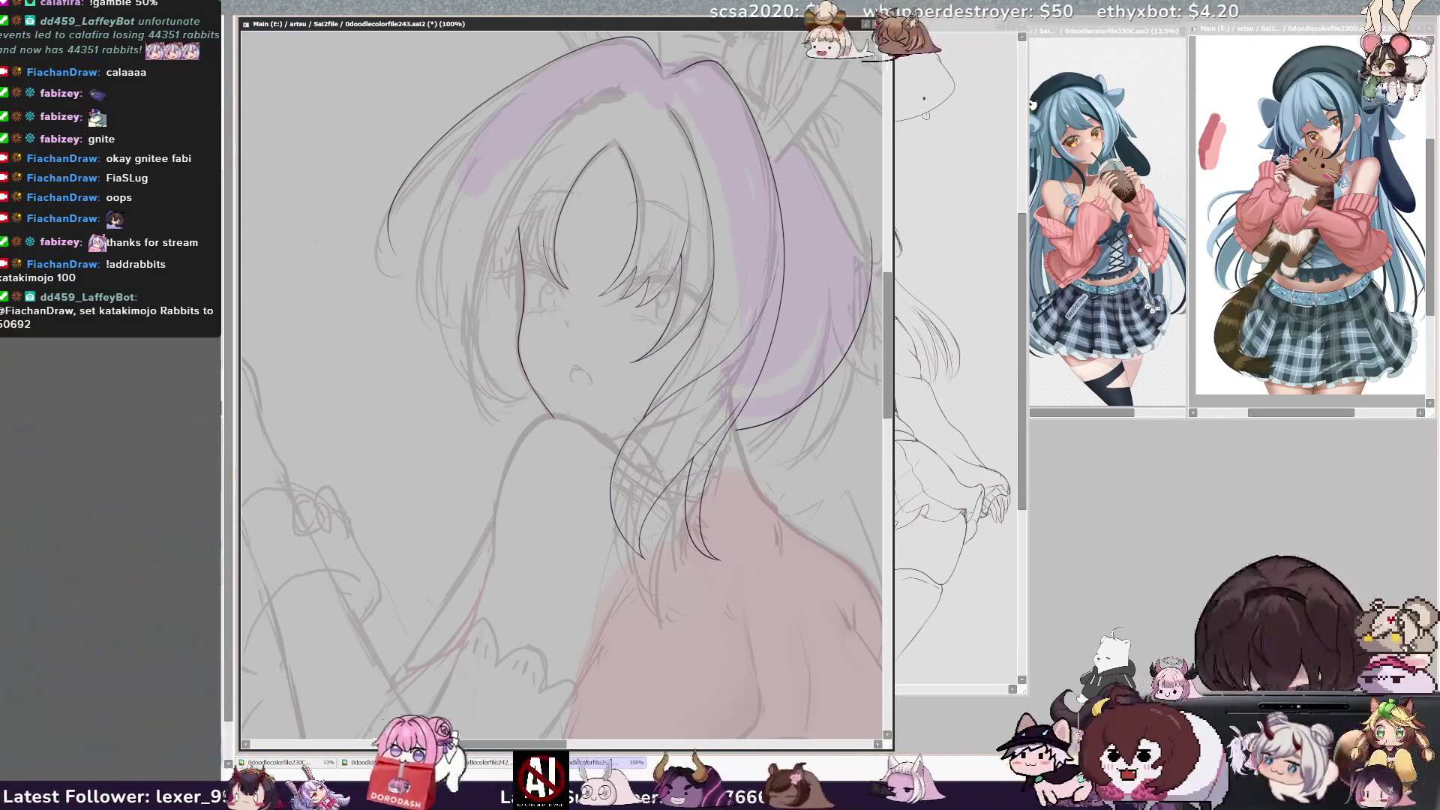
Ink the chin and jaw line, retrying the first stroke
mouse_move(497, 533)
left_mouse_down()
mouse_move(502, 468)
mouse_move(564, 413)
mouse_move(667, 499)
left_mouse_up()
key("ctrl+z")
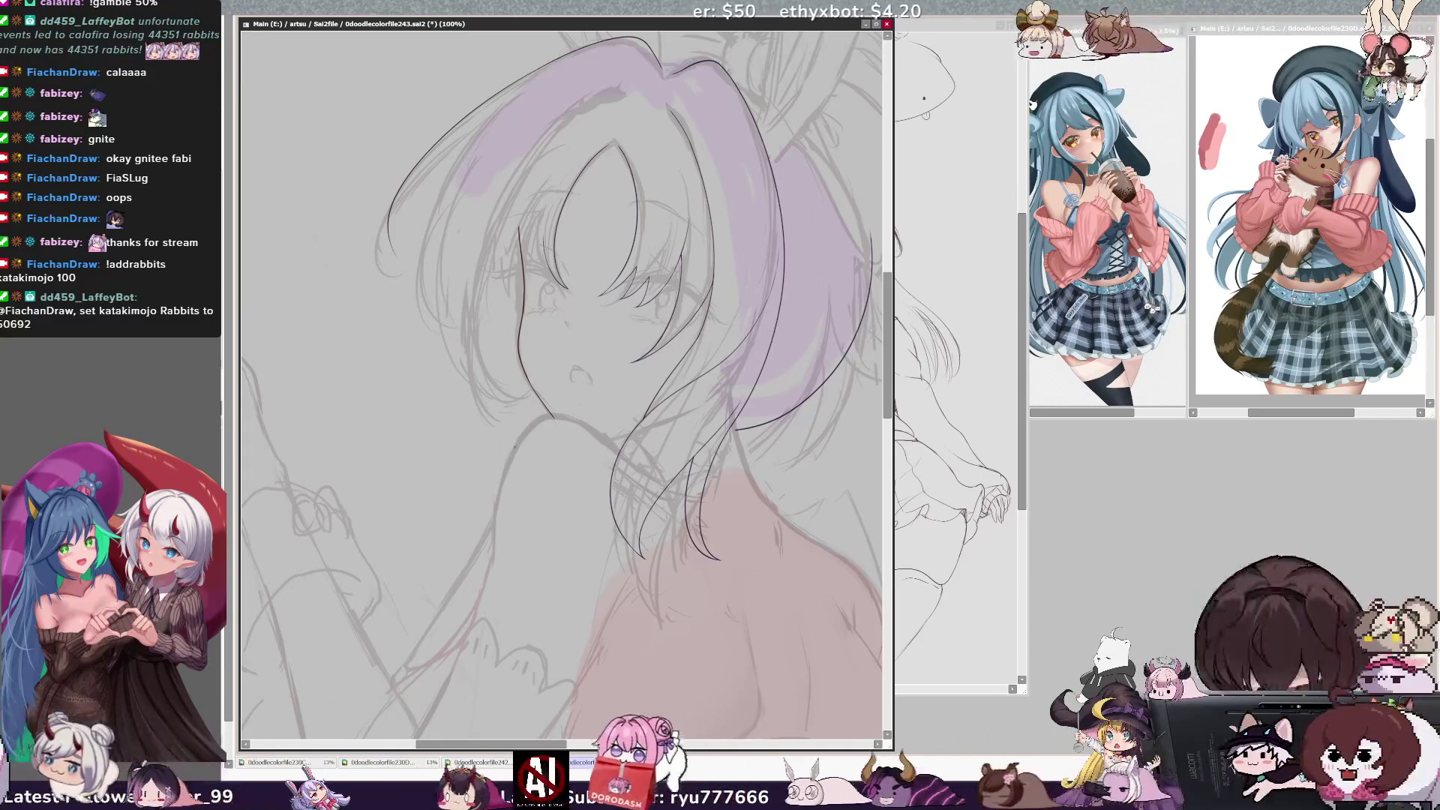
left_click_drag(552, 411, 598, 427)
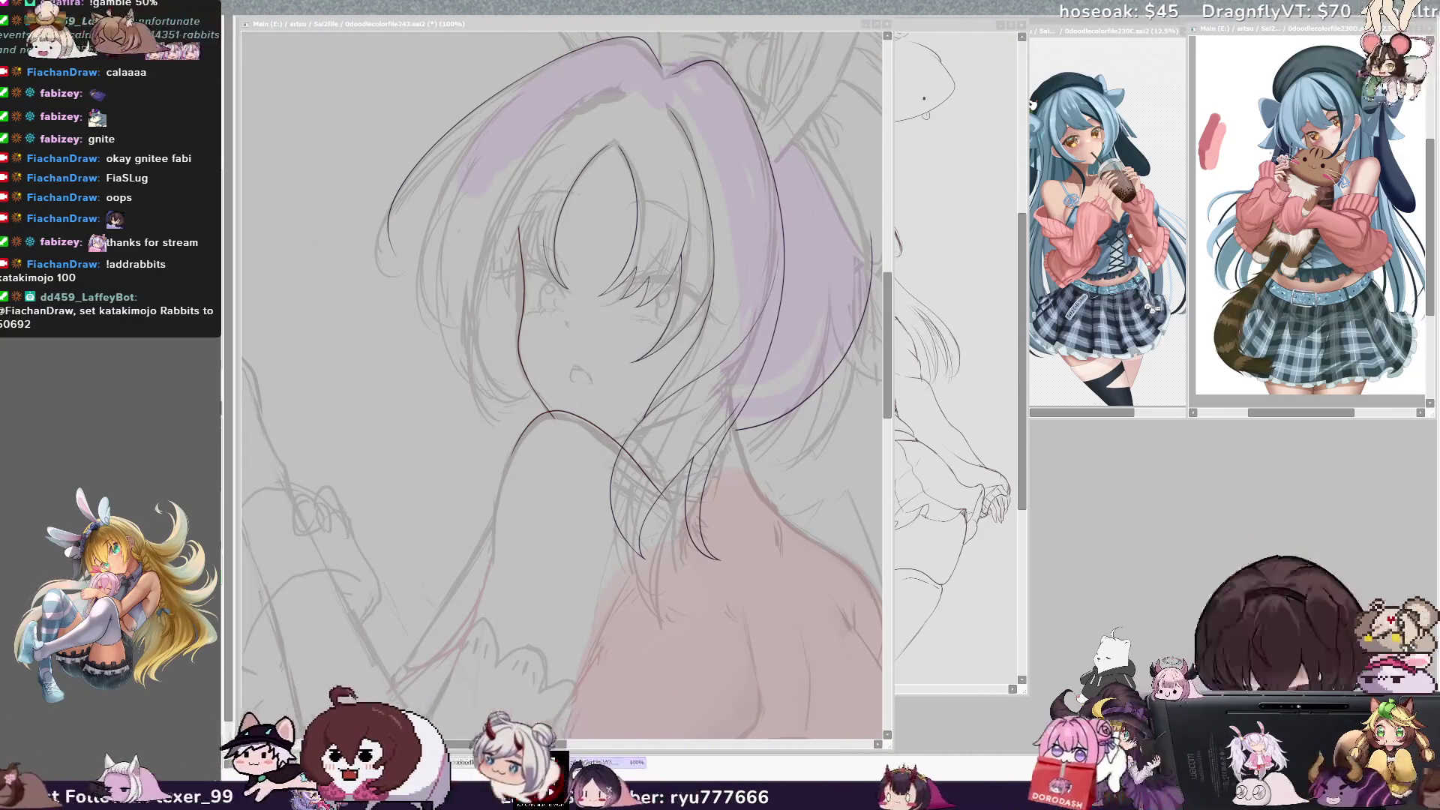
left_click(643, 339)
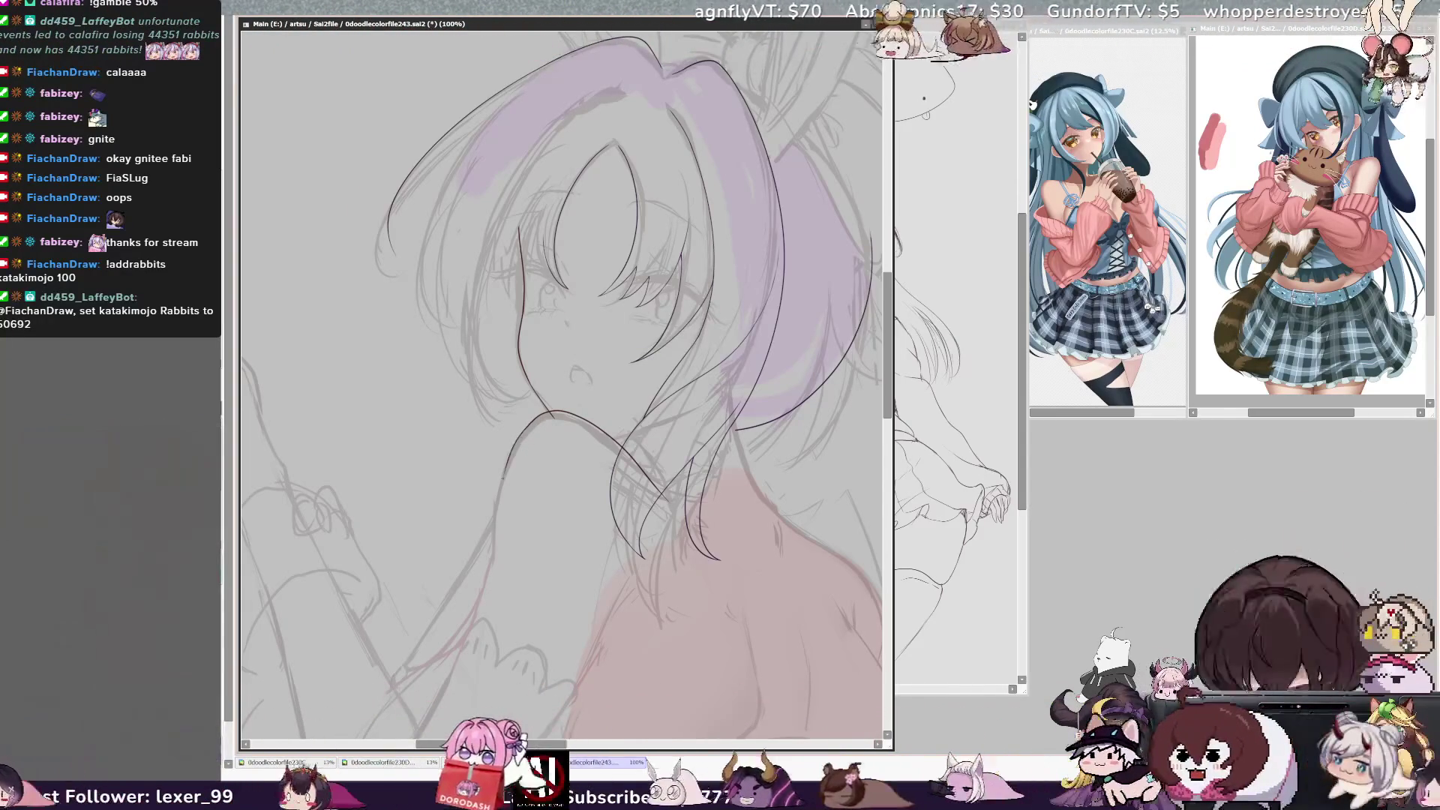
Ink the left side of the neck and the spot where chin meets neck
left_click_drag(497, 513, 492, 569)
key("ctrl+z")
left_click_drag(524, 431, 495, 555)
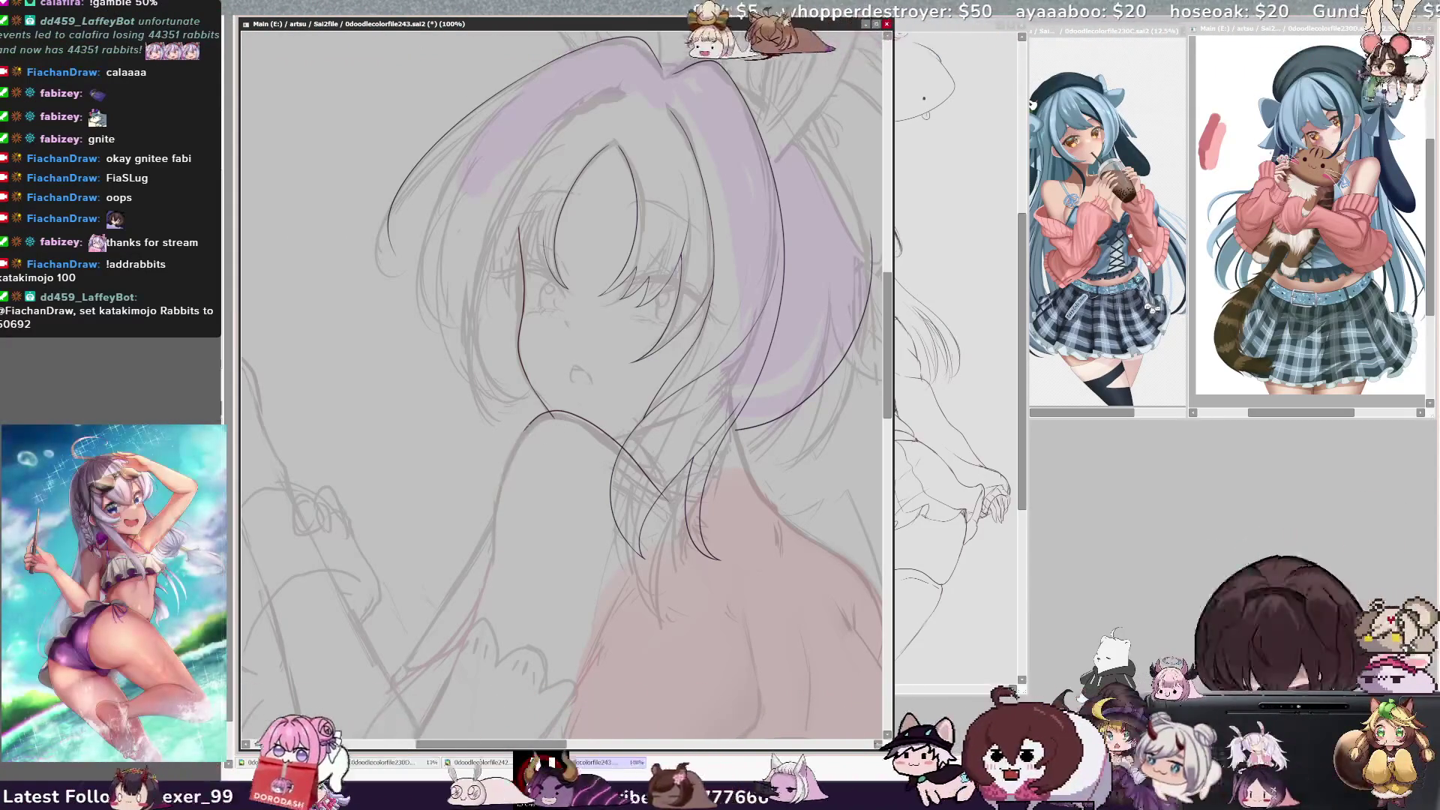
left_click_drag(524, 433, 497, 528)
key("ctrl+z")
mouse_move(567, 419)
left_mouse_down()
mouse_move(538, 429)
mouse_move(495, 535)
left_mouse_up()
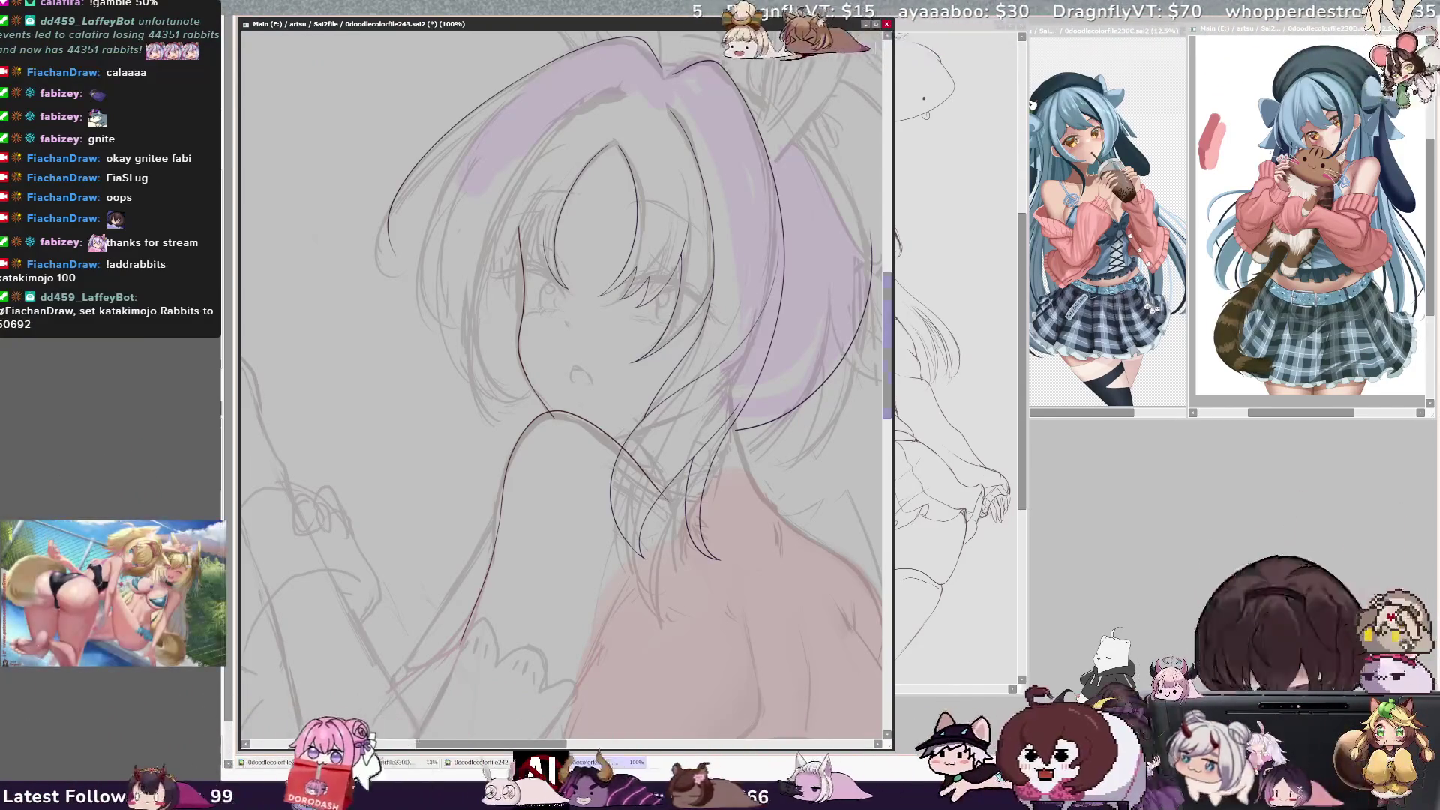
left_click_drag(885, 376, 888, 343)
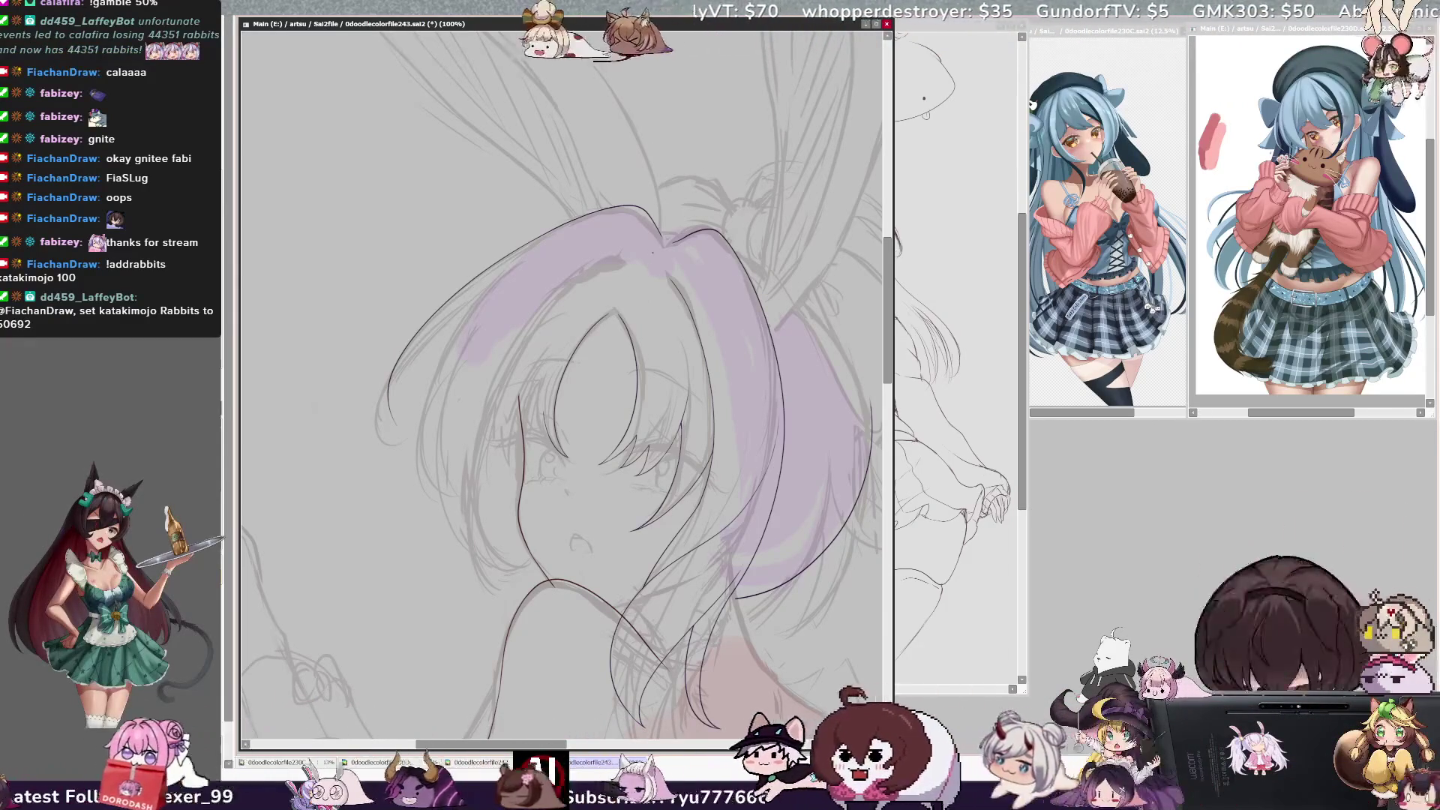
Ink the left cheek from hair to chin after several retries, then zoom out to 70.7%
left_click(637, 263, "ctrl+shift")
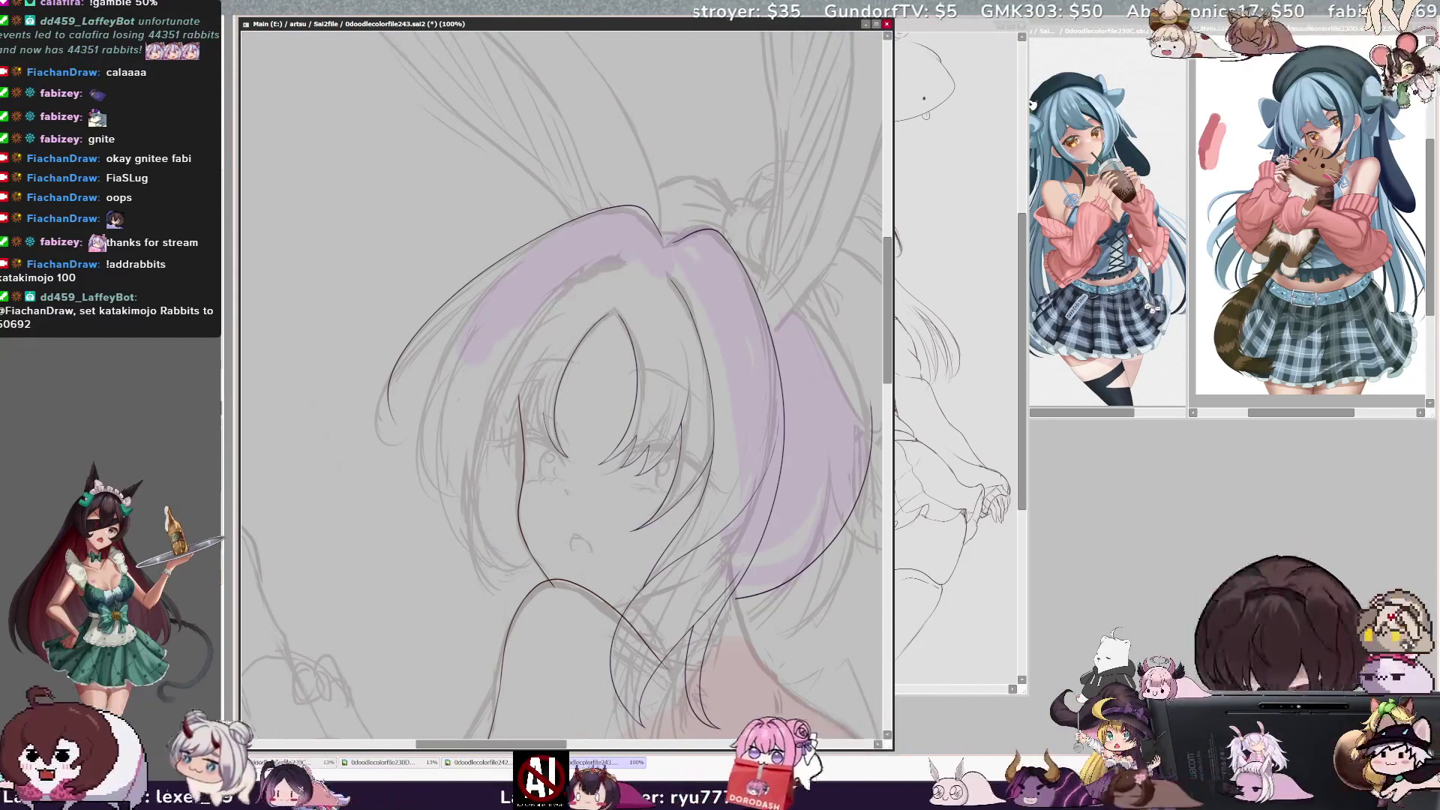
left_click_drag(563, 303, 491, 539)
key("ctrl+z")
left_click_drag(604, 266, 514, 375)
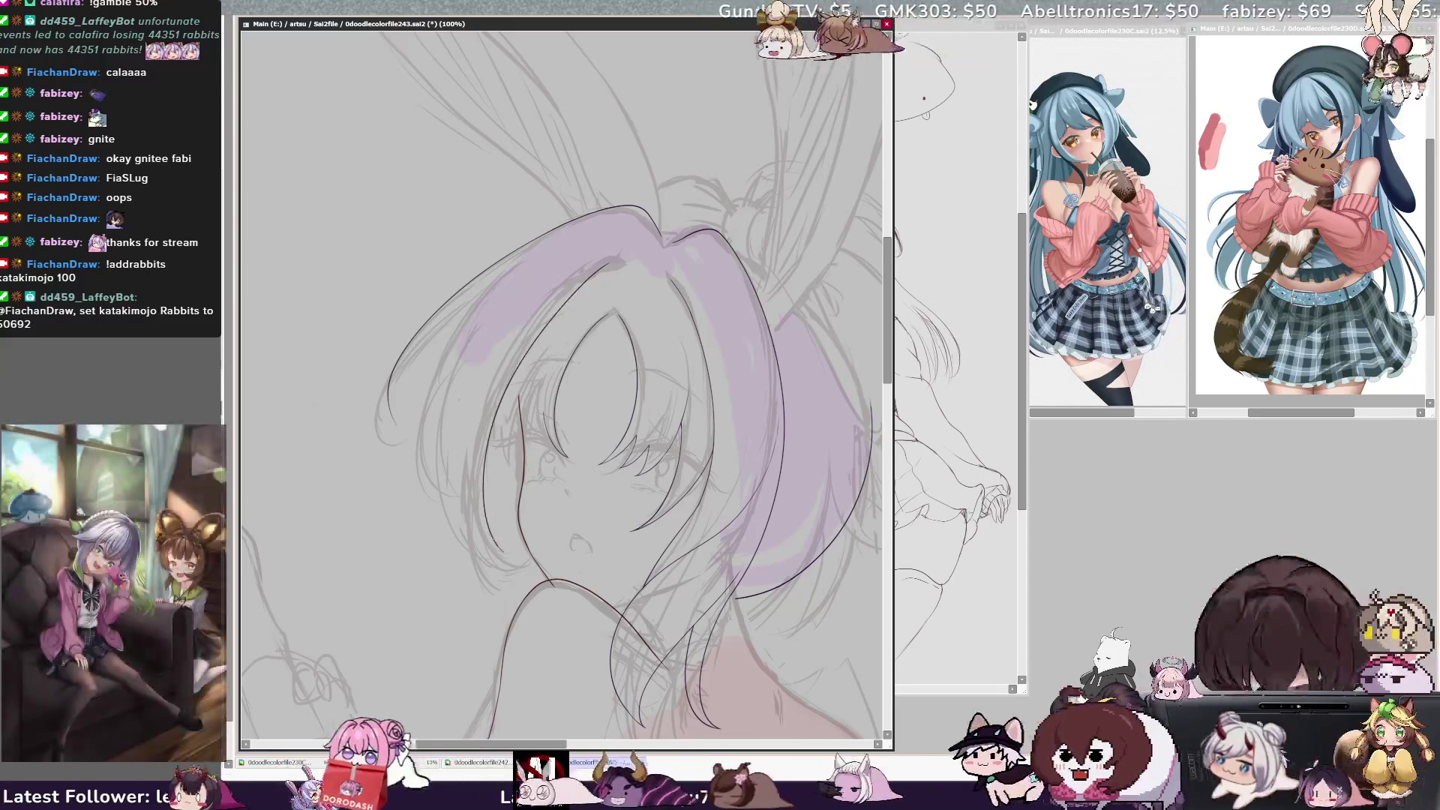
left_click_drag(569, 294, 479, 581)
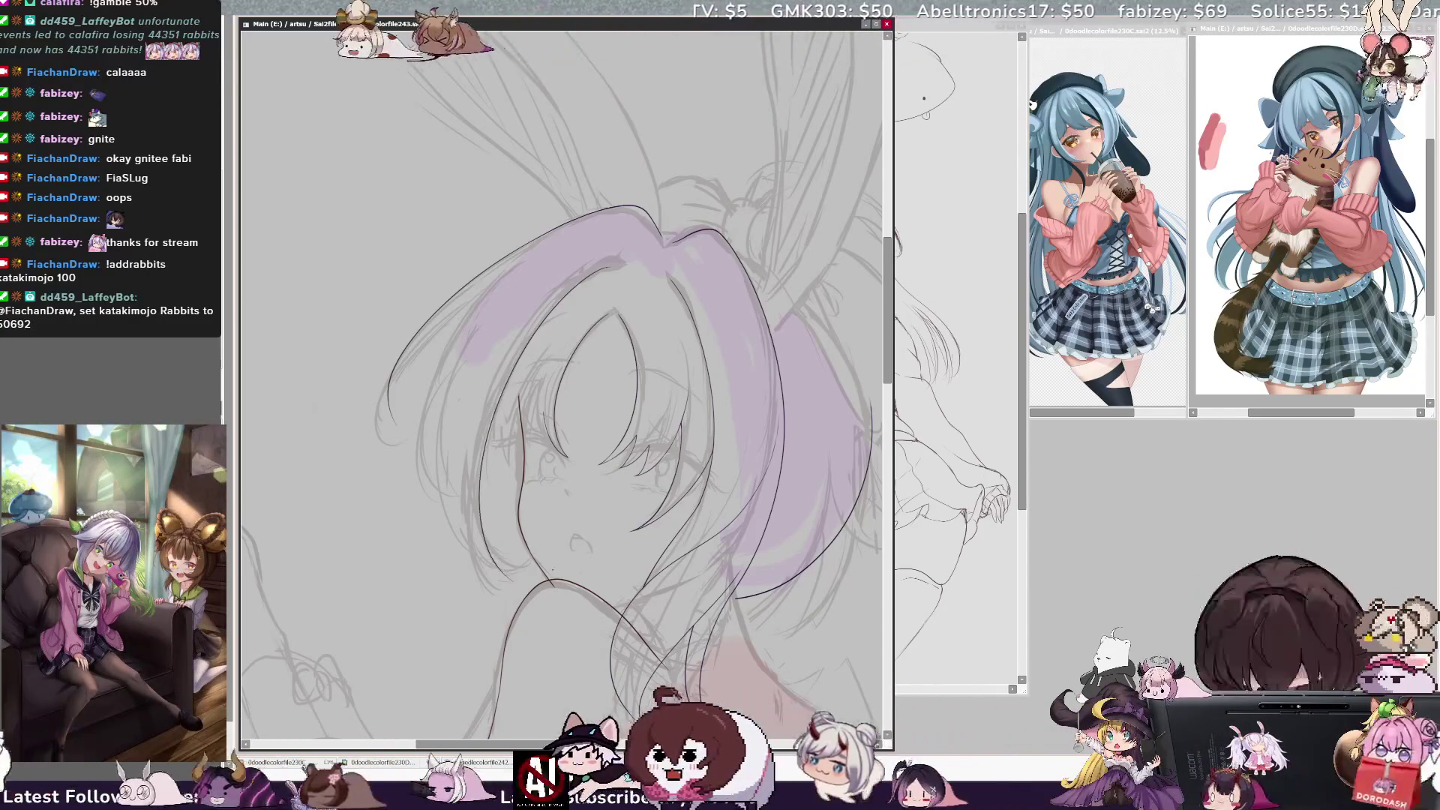
key("ctrl+z")
mouse_move(603, 270)
left_mouse_down()
mouse_move(525, 351)
mouse_move(481, 536)
left_mouse_up()
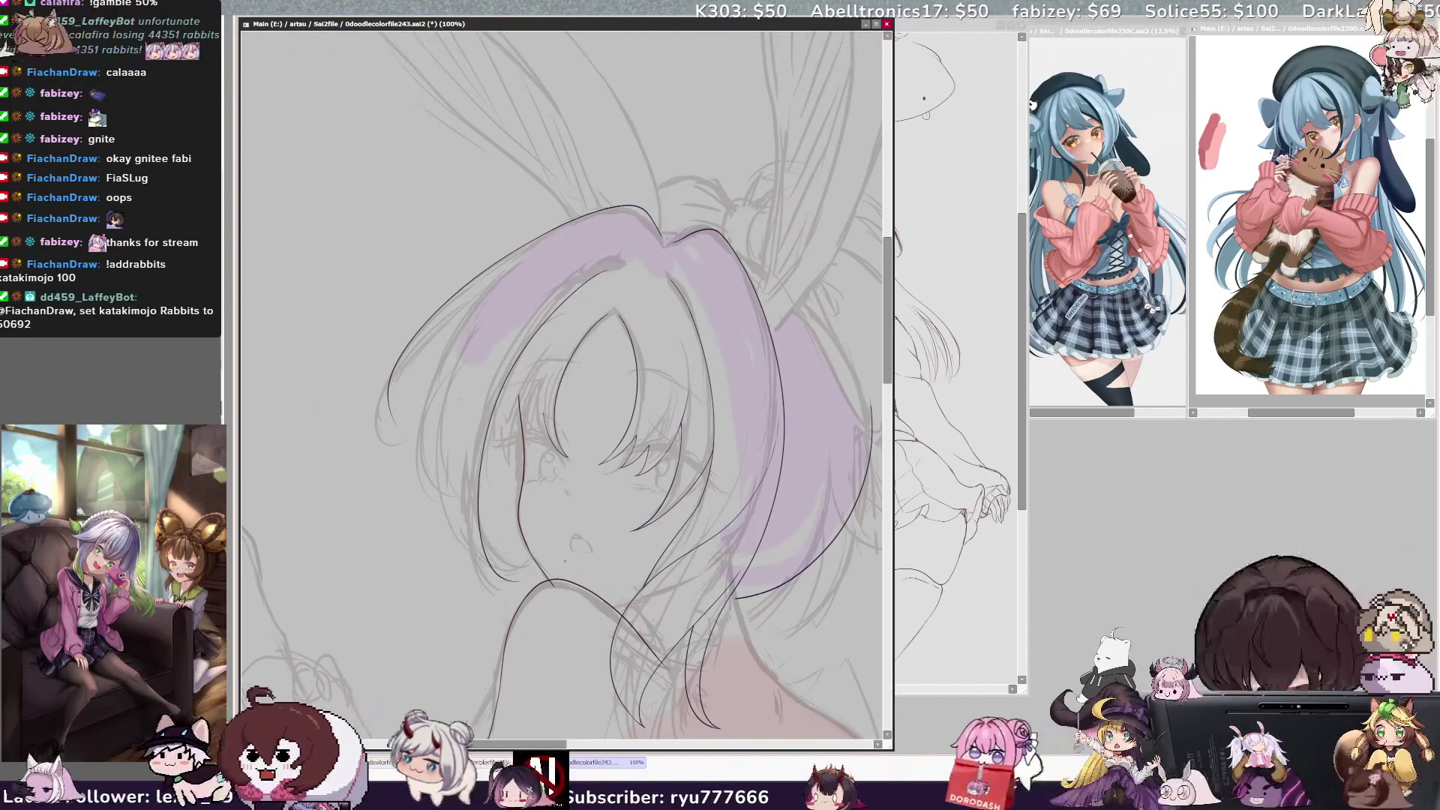
key("ctrl+minus")
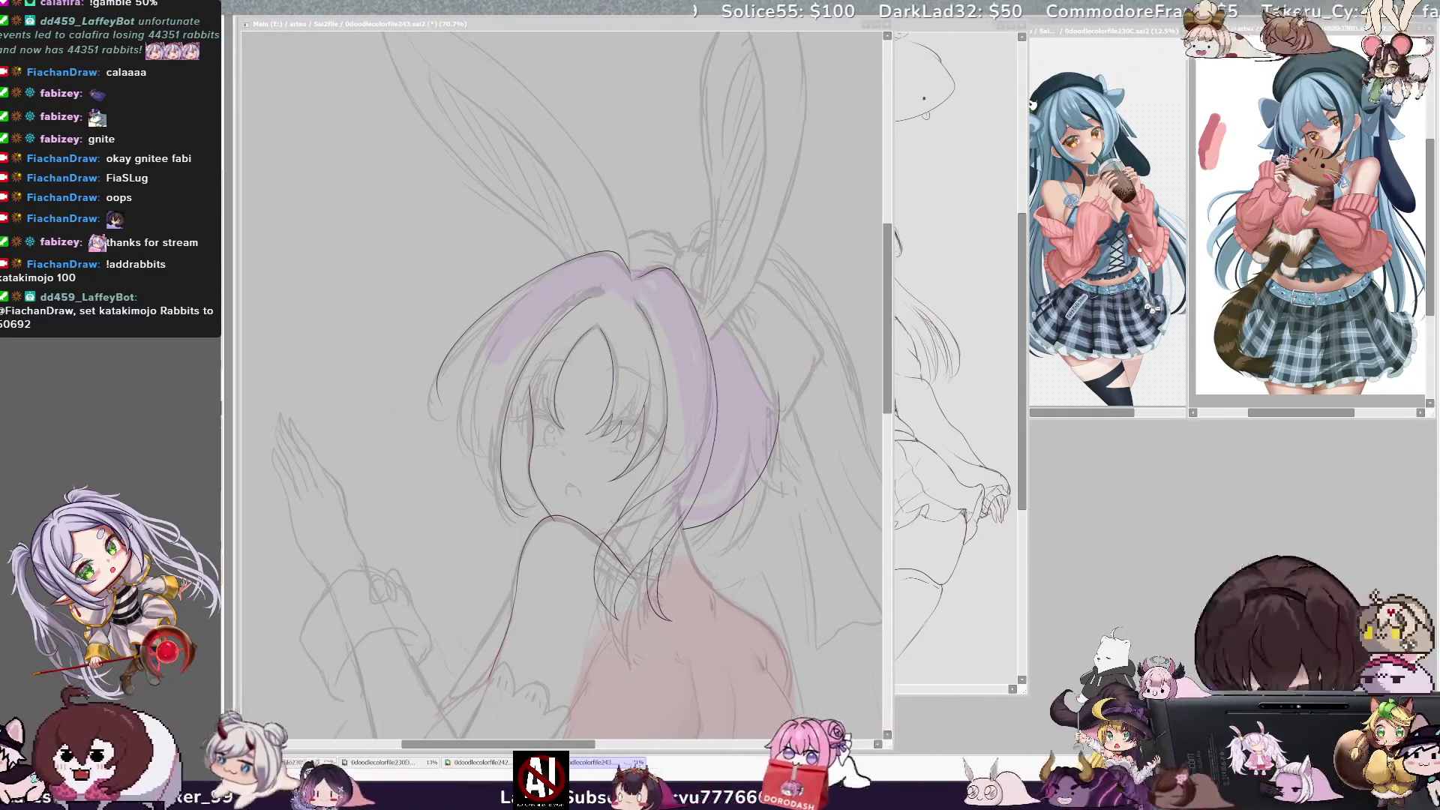
Zoom in to 100% on the face sketch and rotate the canvas counterclockwise
key("alt+Tab")
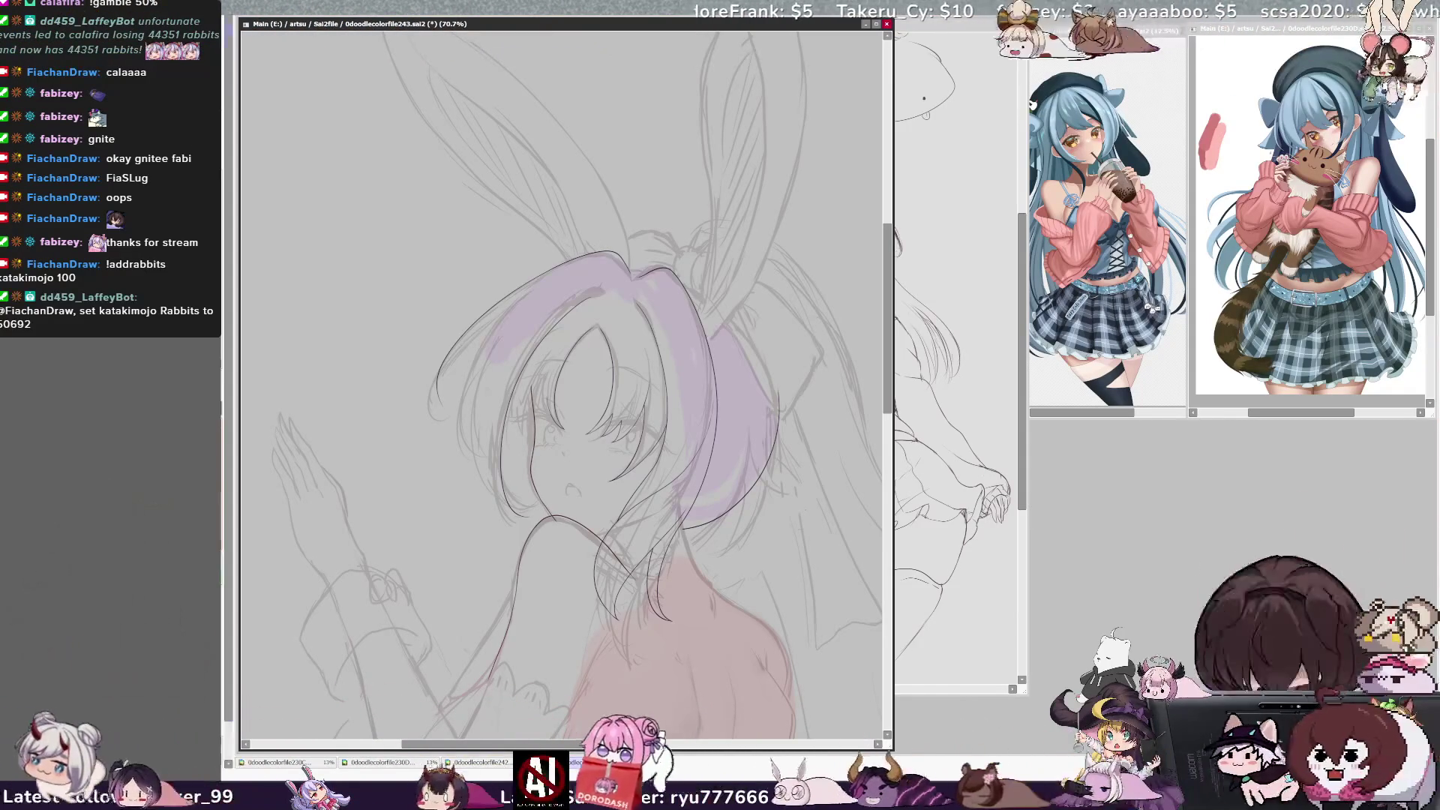
key("ctrl+plus")
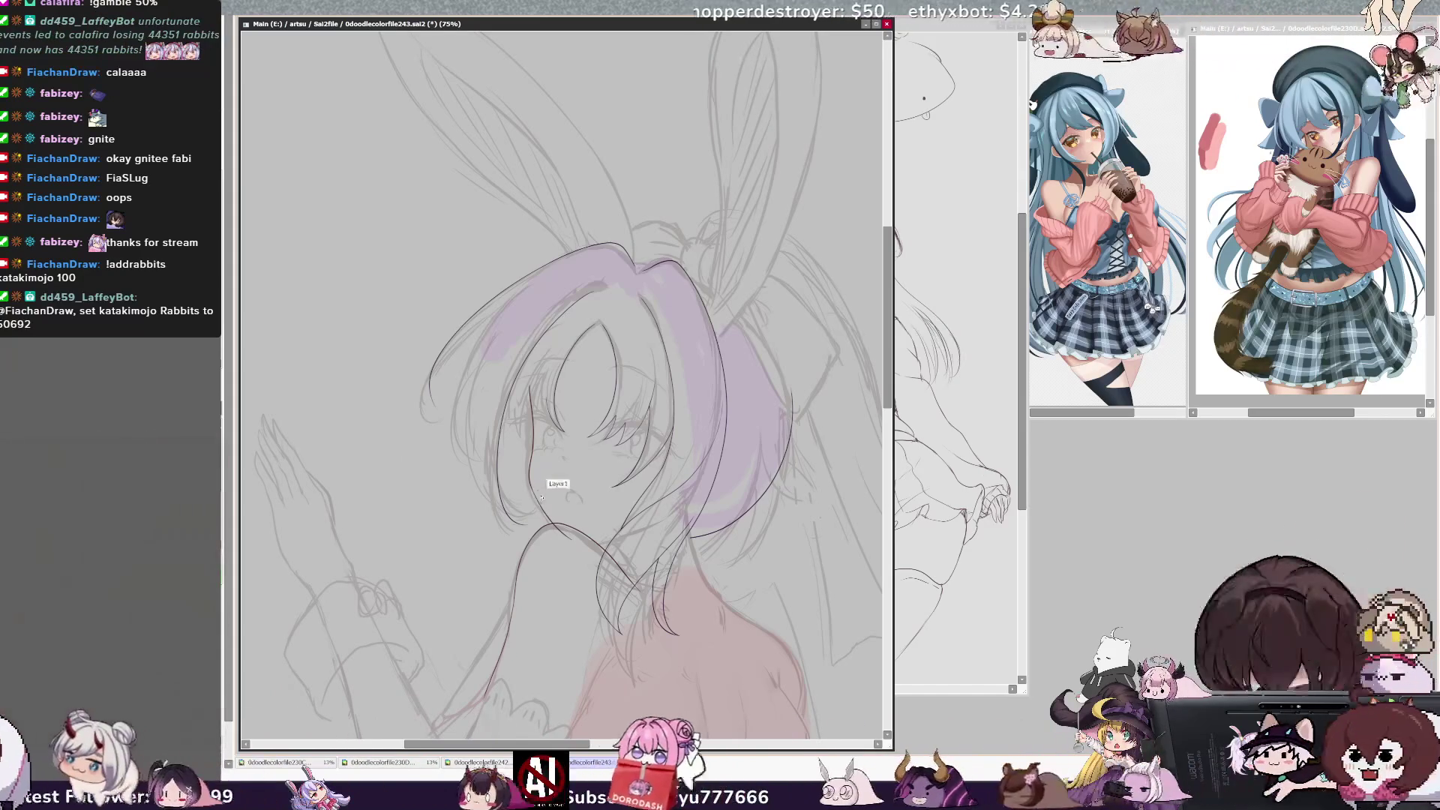
left_click(525, 476, "ctrl+shift")
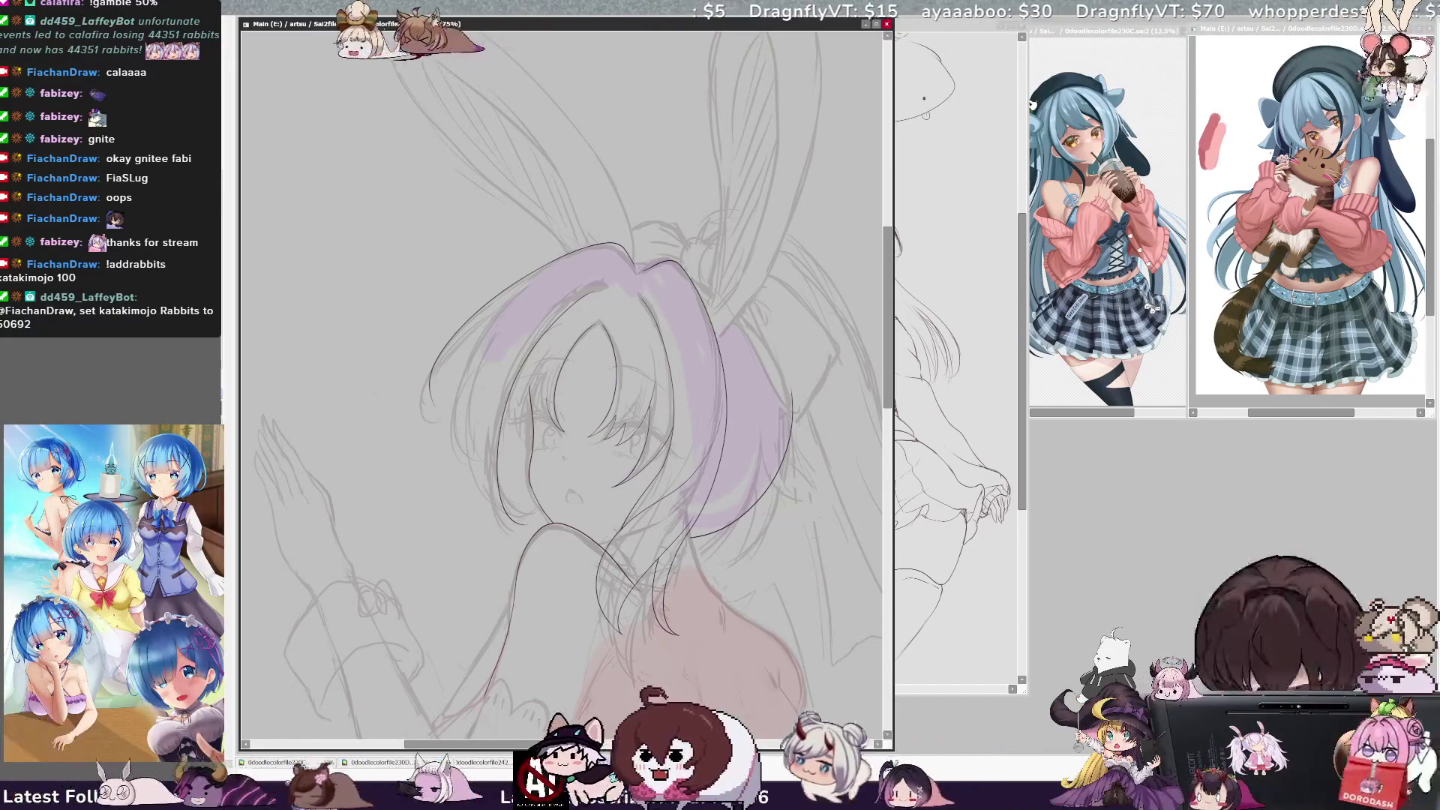
left_click(259, 349)
key("ctrl+plus")
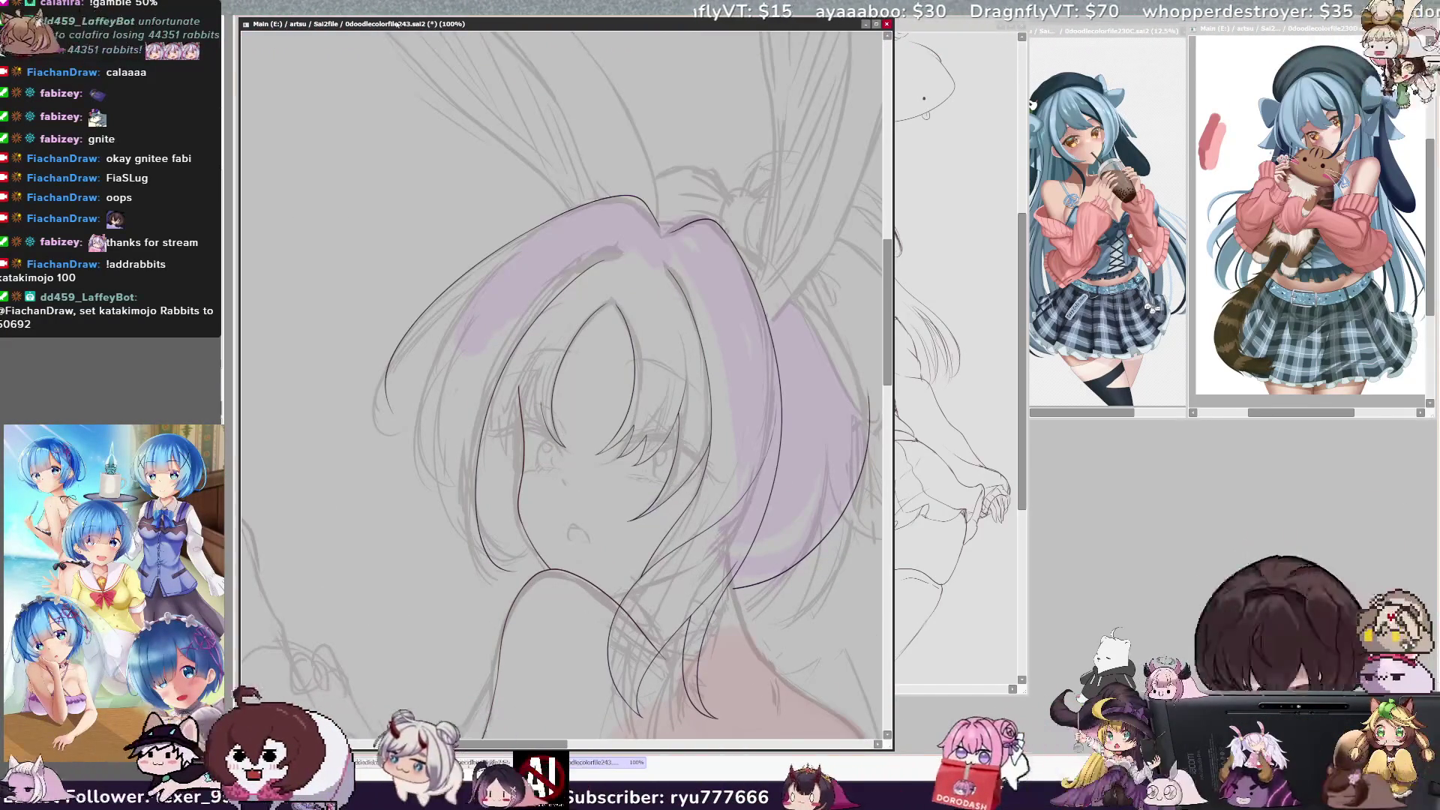
key("Delete")
key("Delete")
key("Delete")
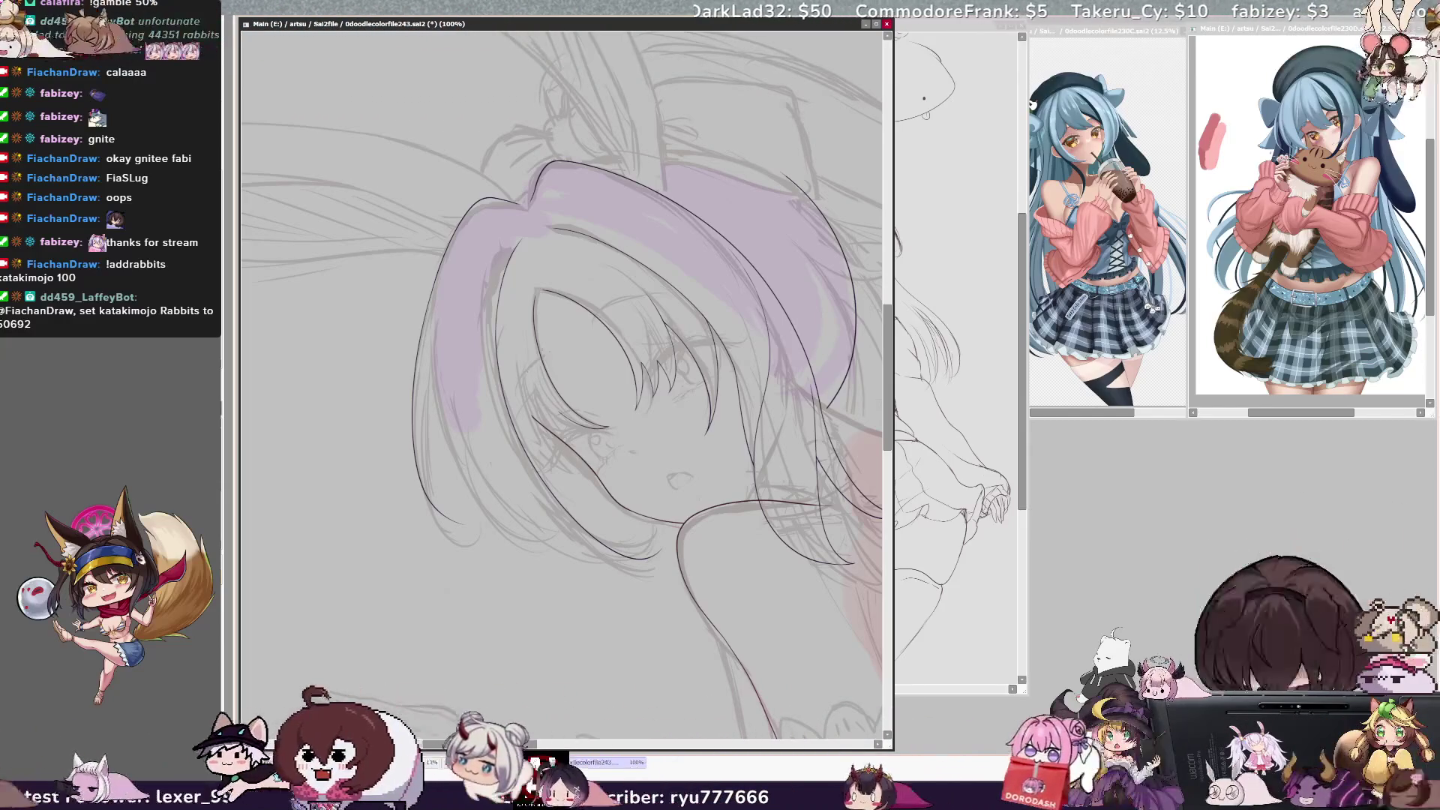
scroll(592, 285, "up", 2)
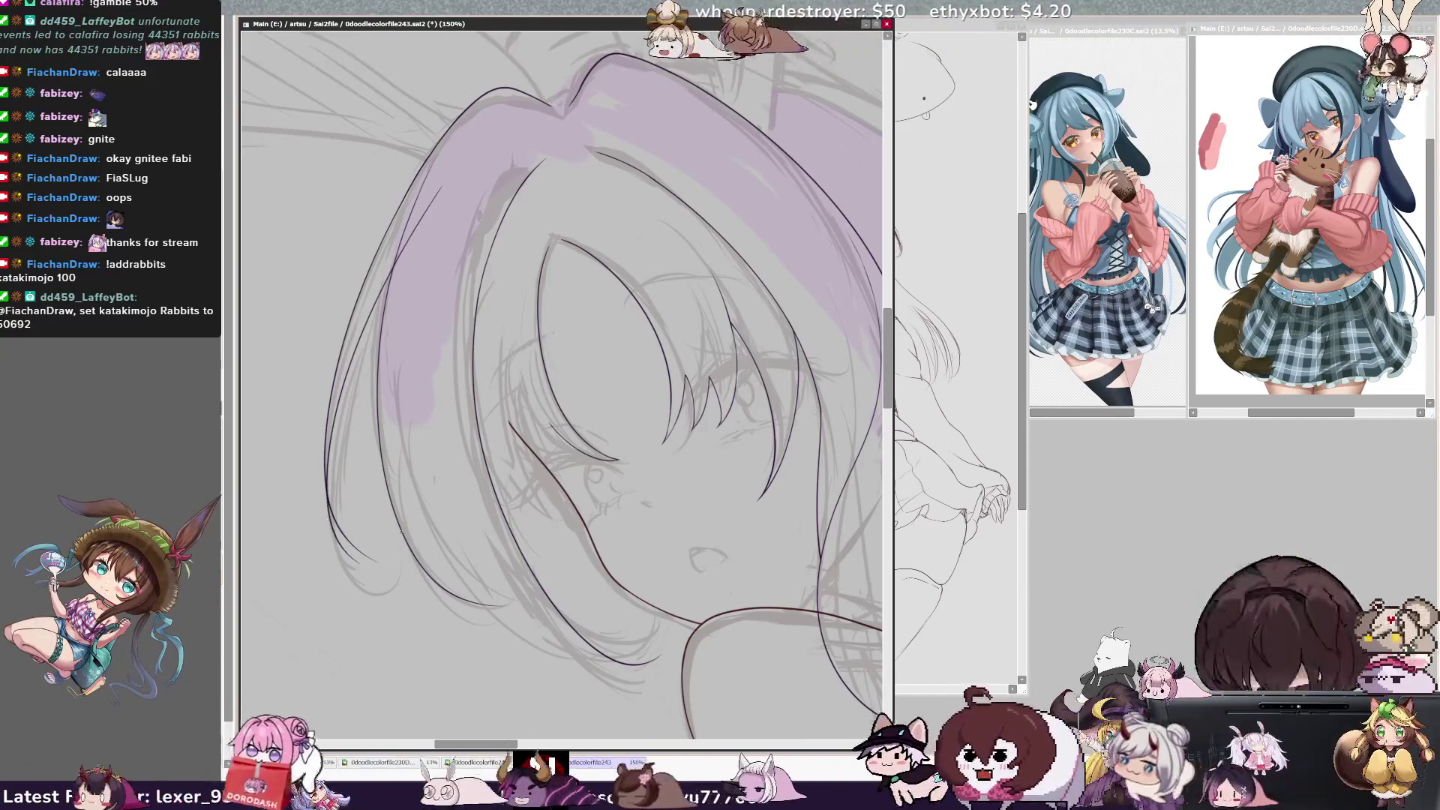
Redraw the left hair outline in dark ink, undoing the unsatisfying strokes
key("ctrl+z")
mouse_move(434, 196)
left_mouse_down()
mouse_move(347, 412)
mouse_move(330, 552)
left_mouse_up()
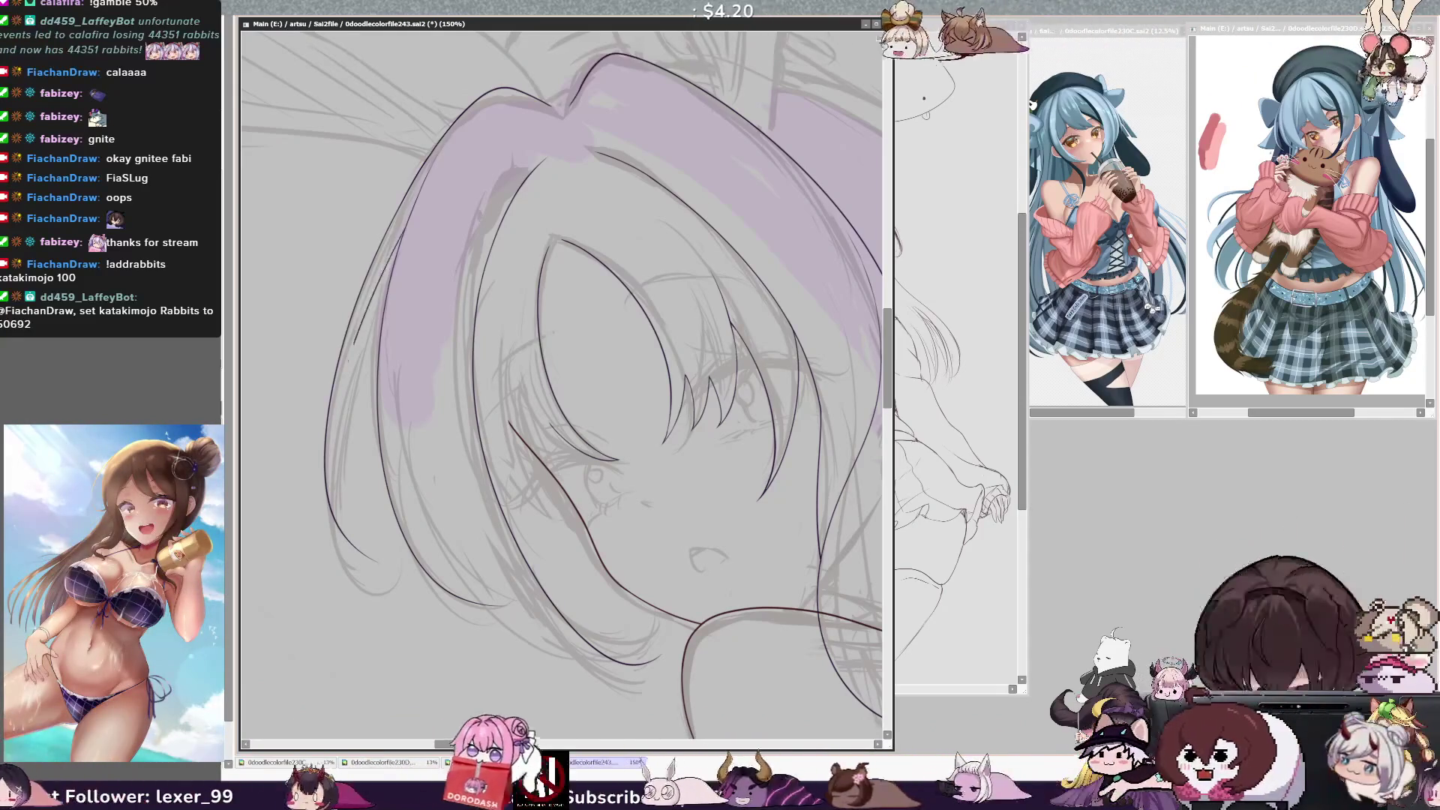
mouse_move(403, 239)
left_mouse_down()
mouse_move(335, 432)
mouse_move(343, 522)
left_mouse_up()
key("ctrl+z")
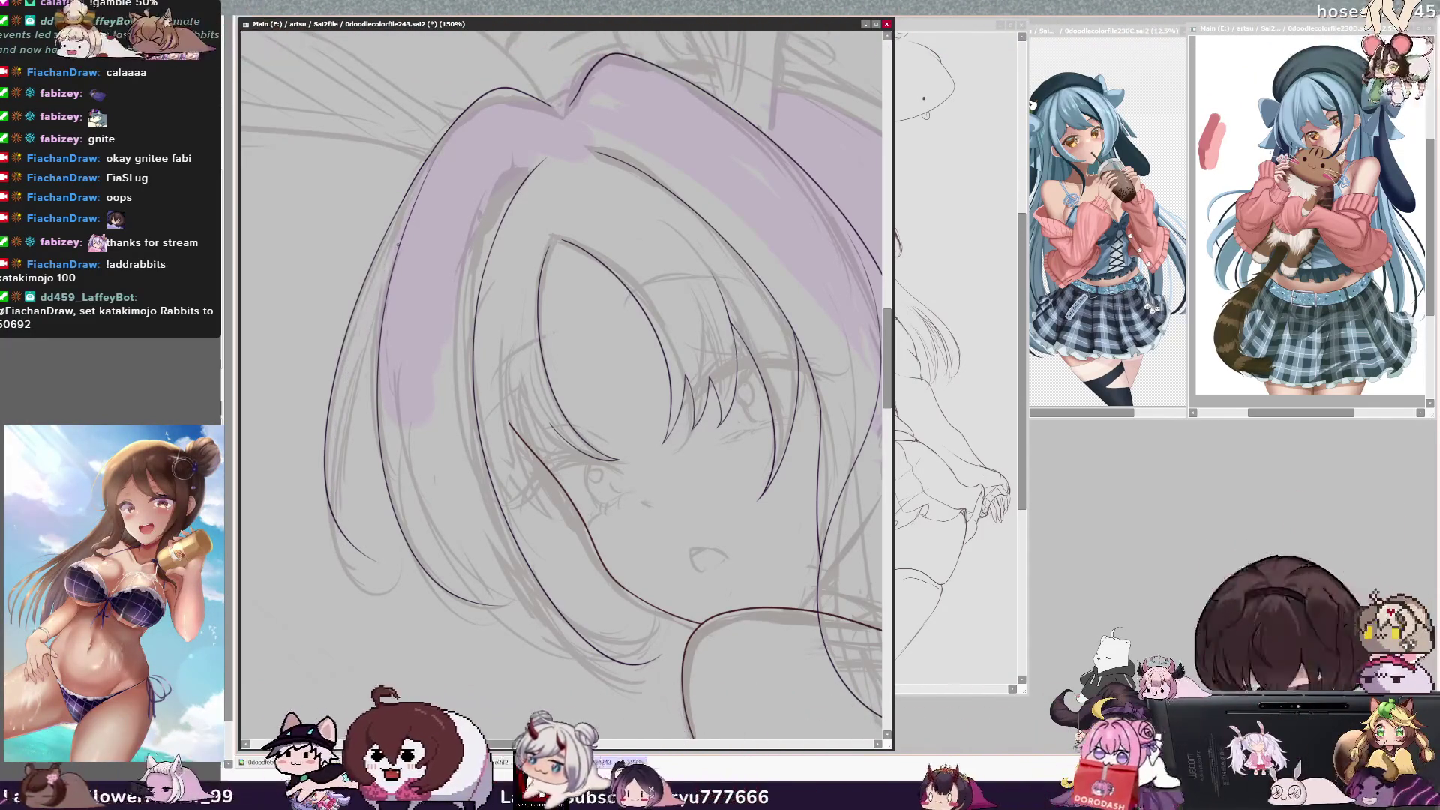
left_click_drag(333, 428, 346, 533)
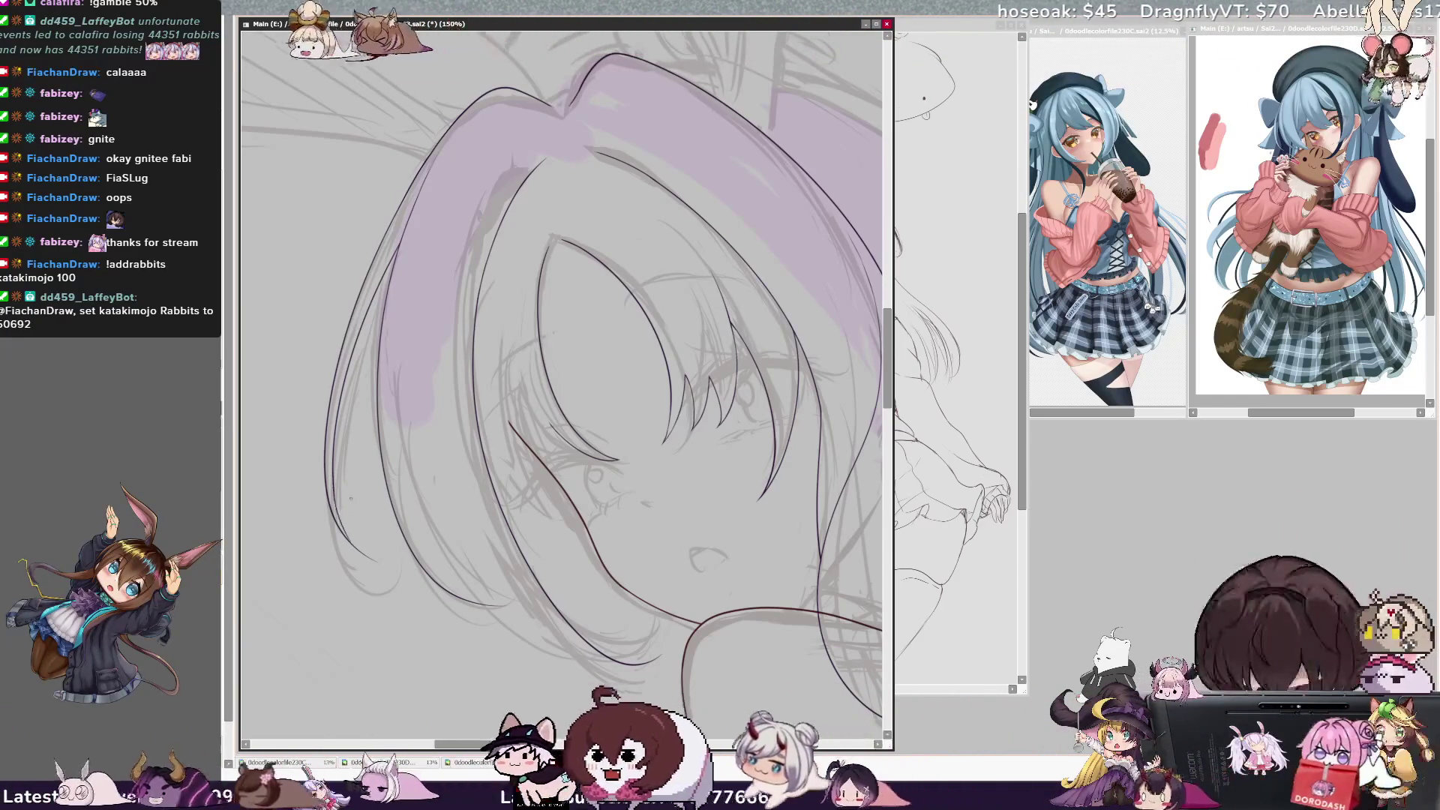
With the face rotated upright, re-ink the upper and lower parts of the left hair tip
key("Delete")
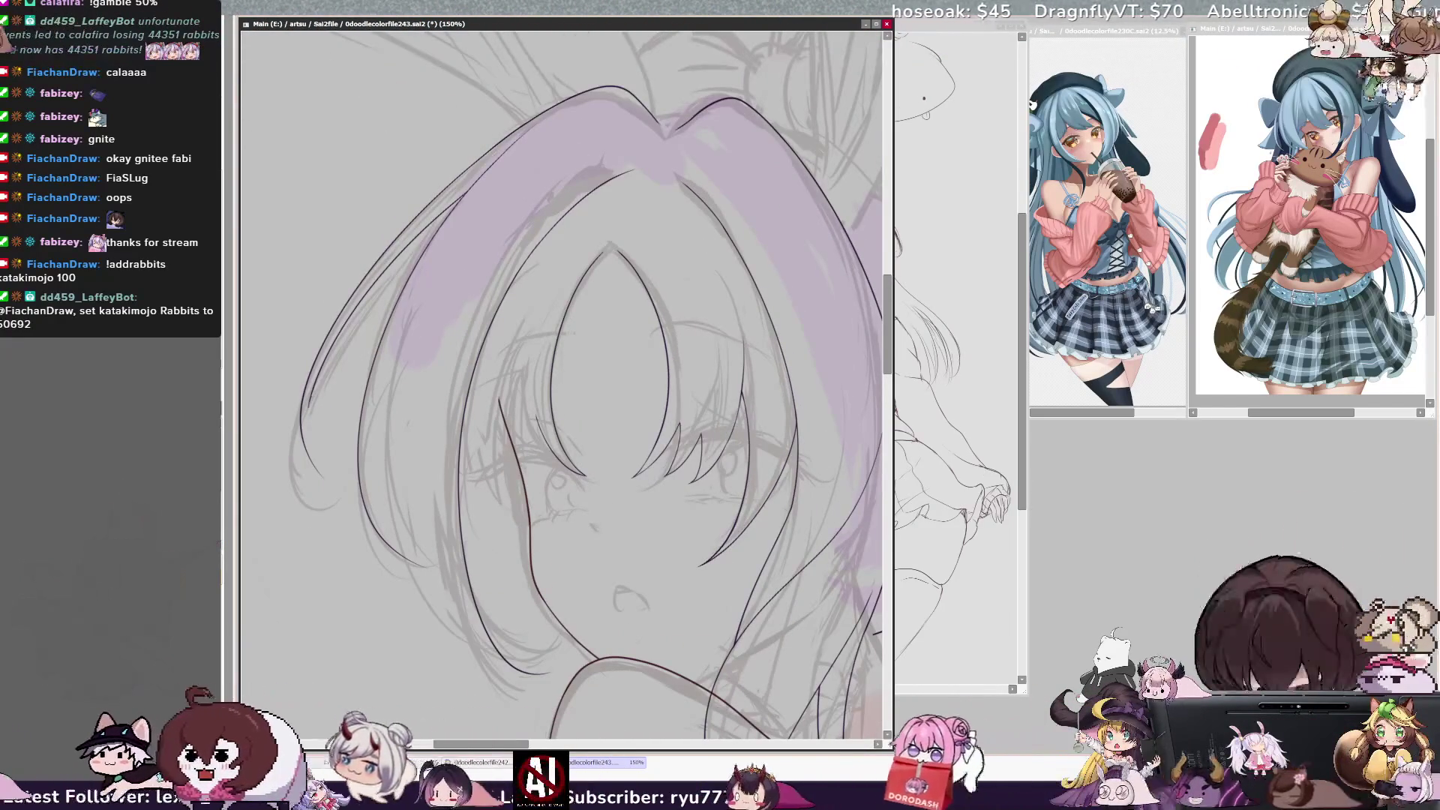
left_click_drag(307, 397, 322, 474)
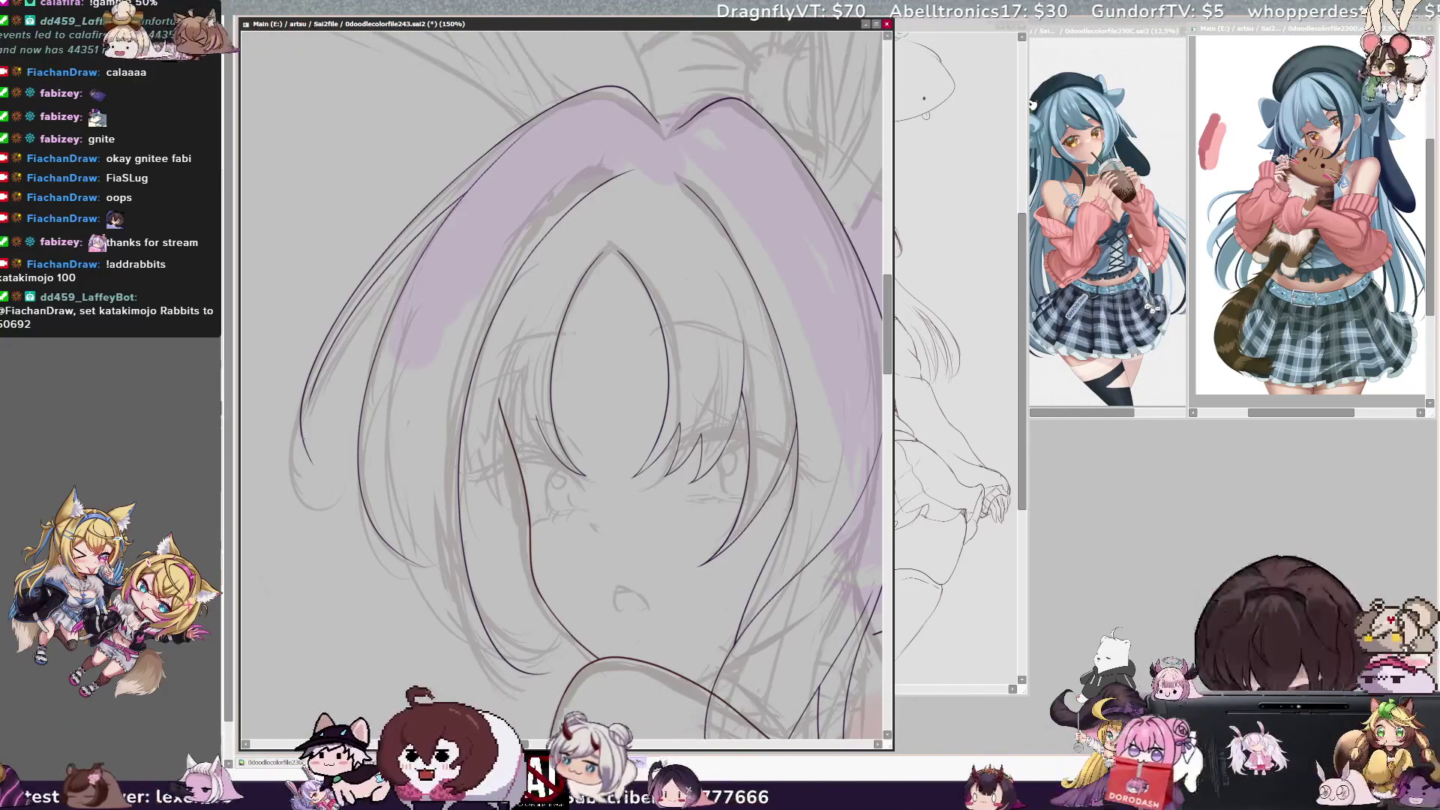
left_click_drag(307, 450, 333, 473)
left_click_drag(314, 390, 304, 431)
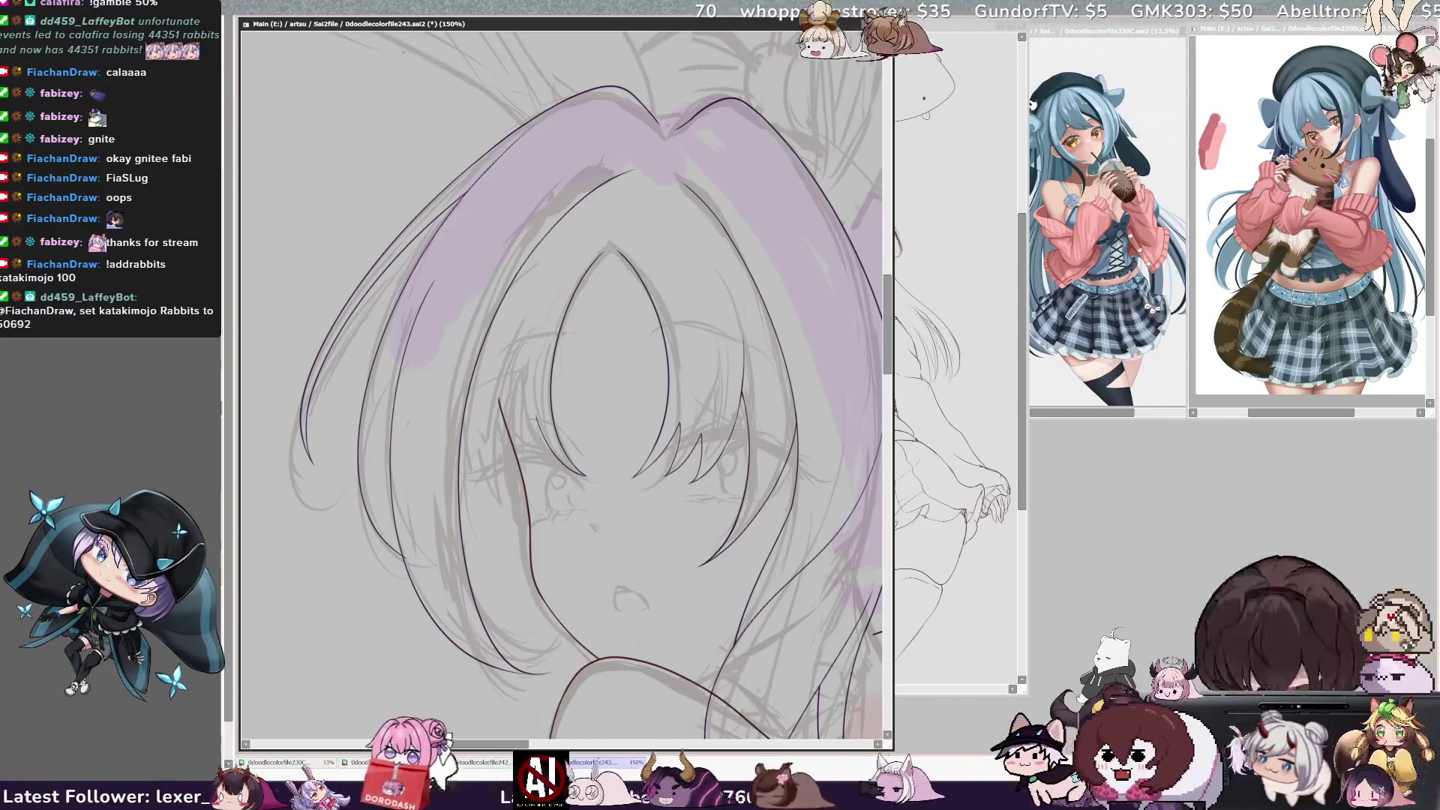
key("minus")
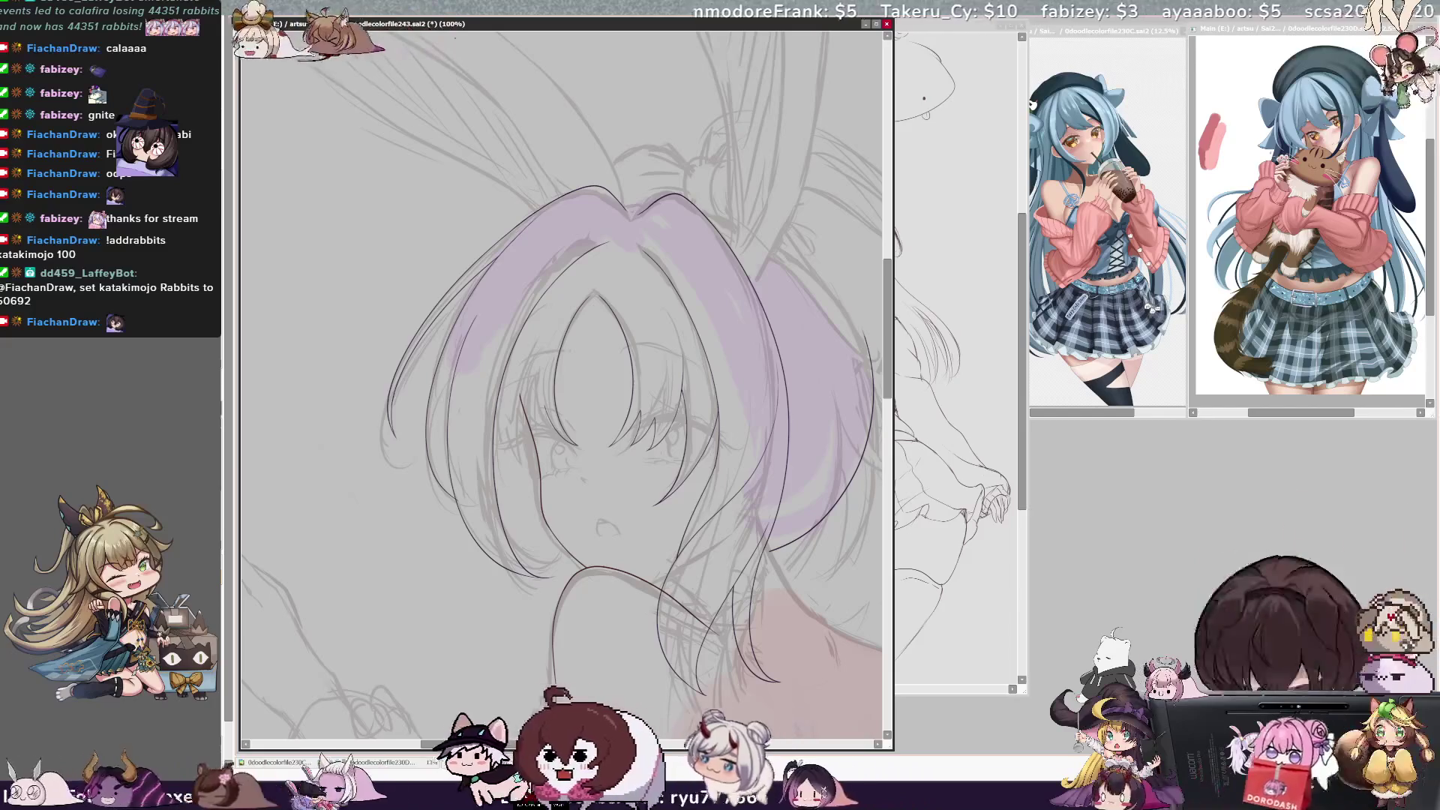
key("ctrl+plus")
key("ctrl+plus")
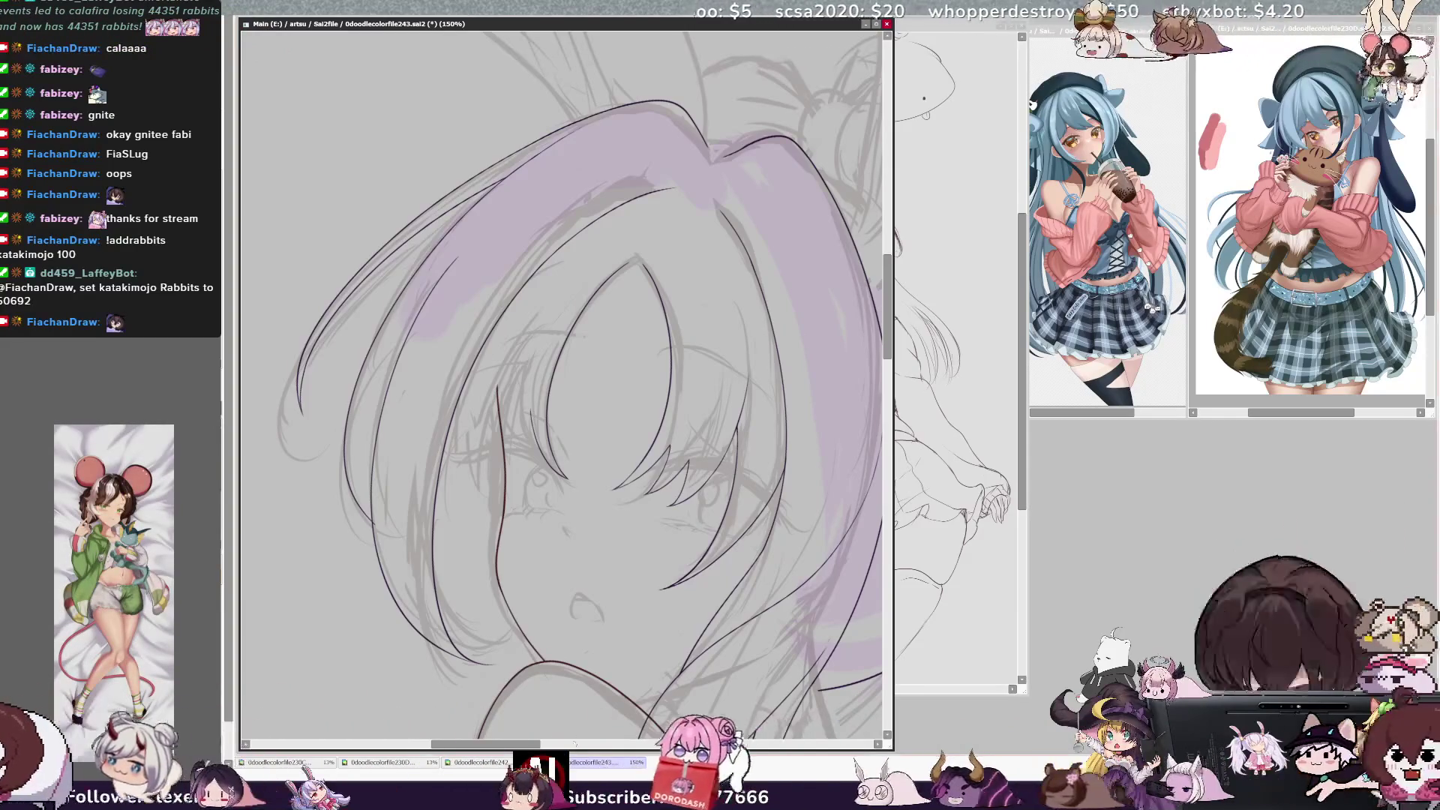
Ink a dark strand line down the right side of the pink hair, then check the line-art layer
scroll(562, 375, "right", 3)
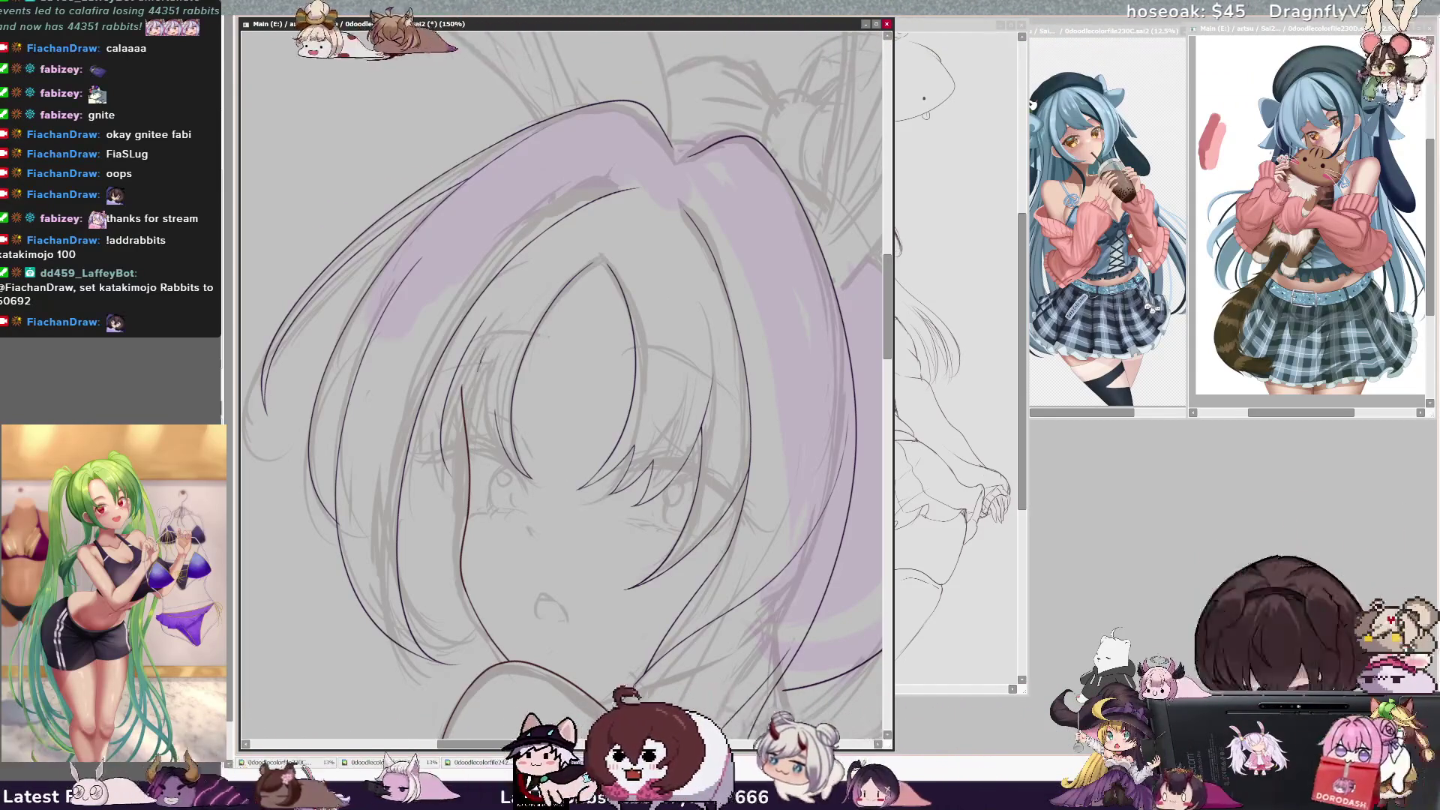
left_click_drag(465, 344, 442, 464)
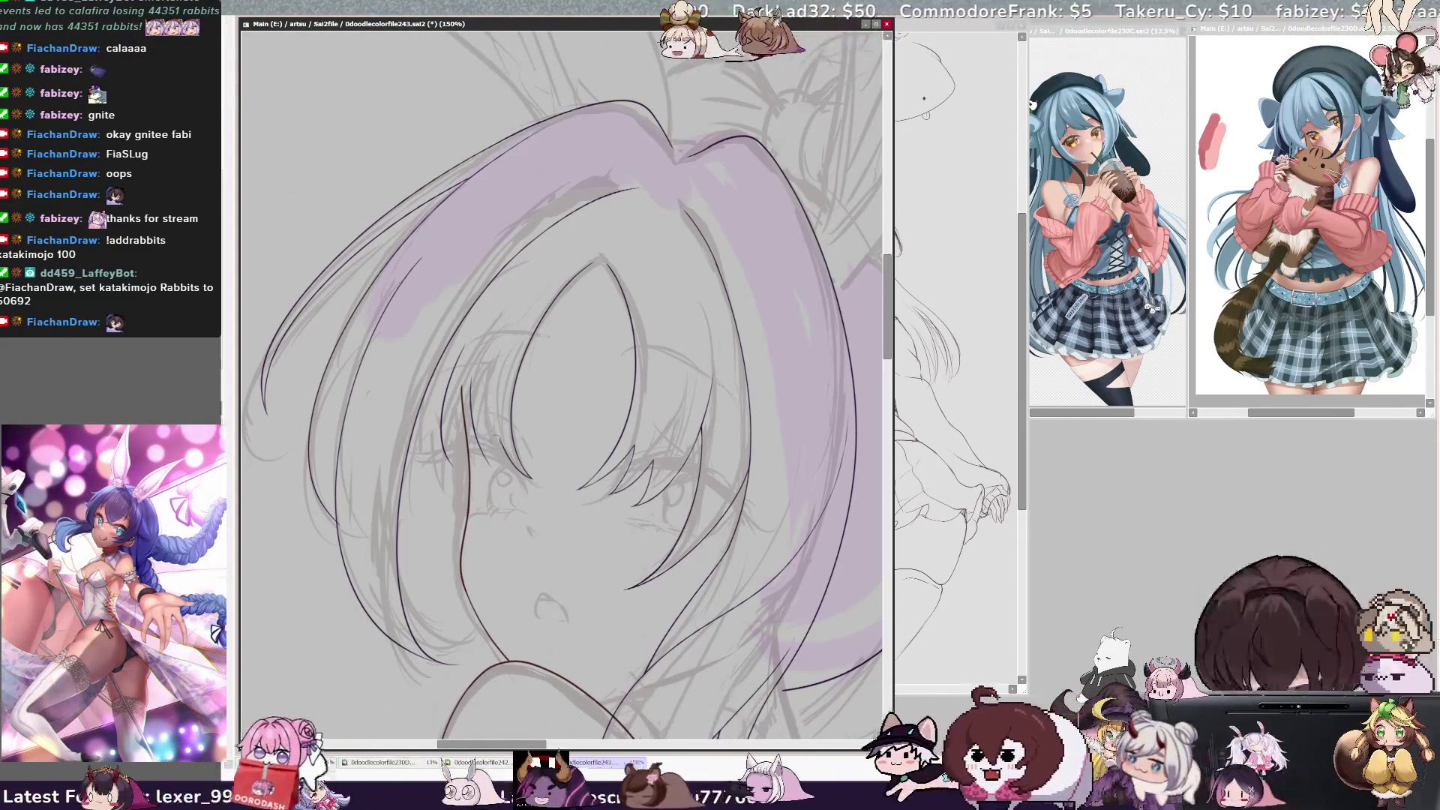
left_click(493, 426, "ctrl")
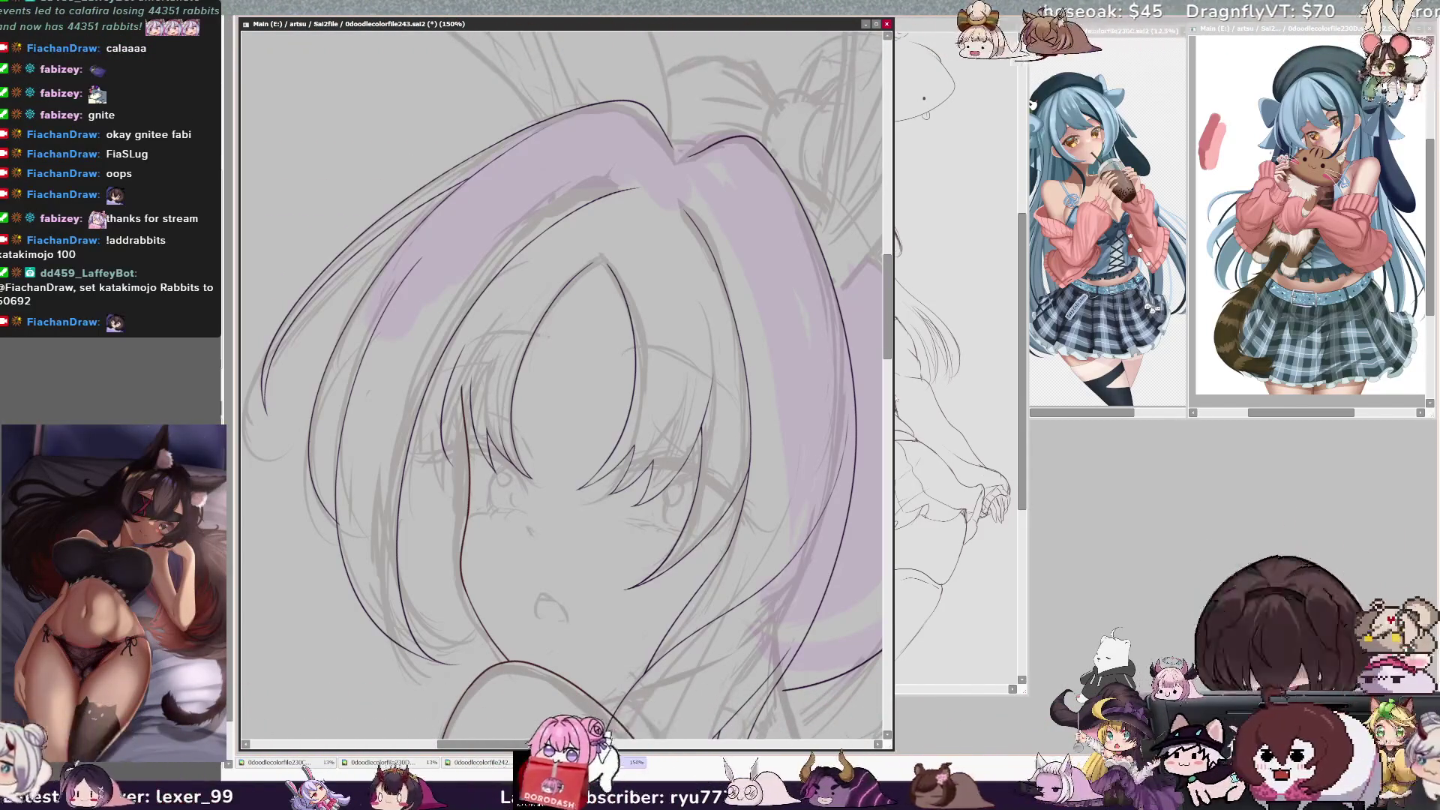
Ink three long parallel strand lines from the upper right down through the hair, redrawing the first
scroll(561, 358, "down", 3)
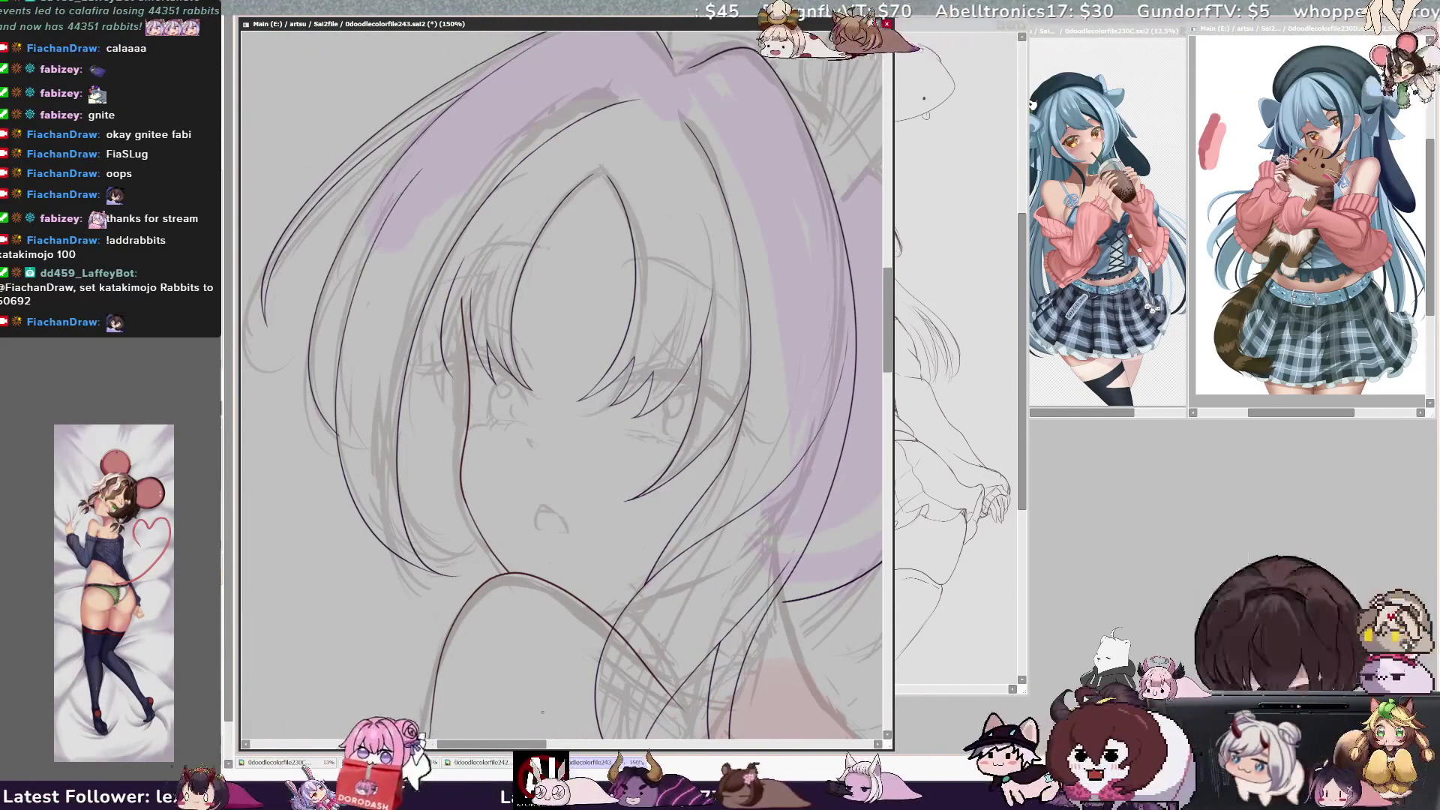
scroll(561, 357, "up", 2)
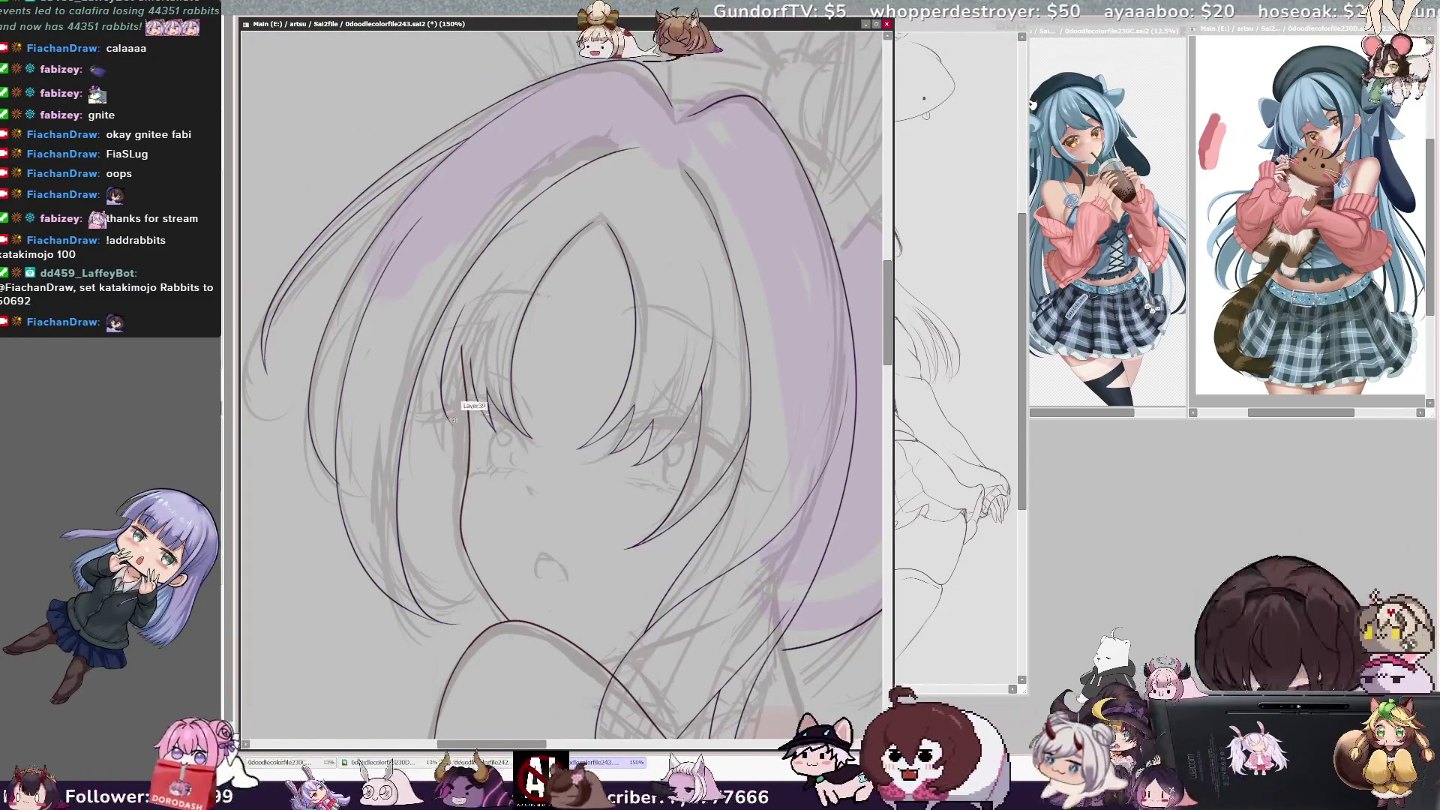
left_click_drag(424, 330, 409, 433)
key("ctrl+z")
left_click_drag(585, 176, 411, 441)
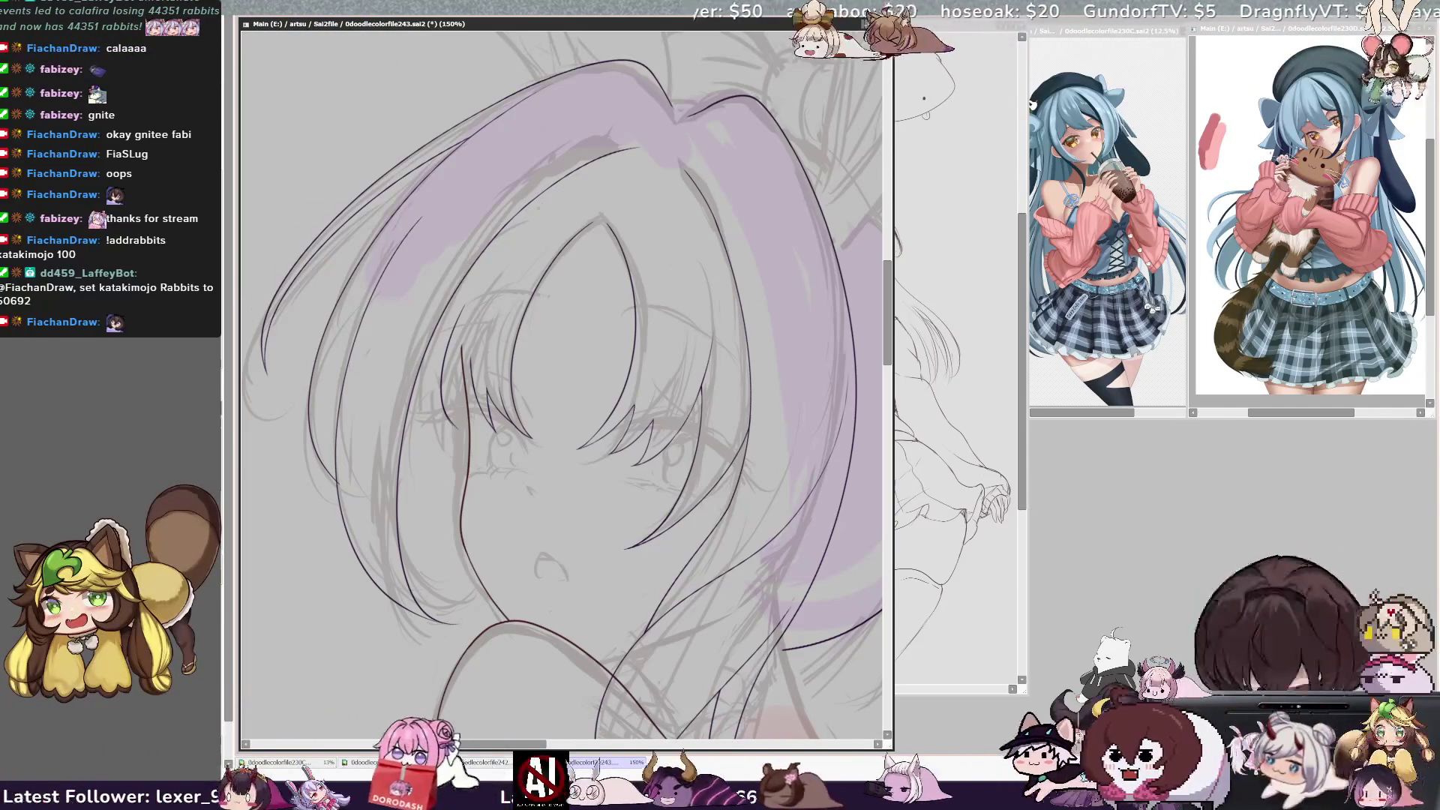
mouse_move(529, 208)
left_mouse_down()
mouse_move(474, 245)
mouse_move(413, 438)
left_mouse_up()
mouse_move(517, 213)
left_mouse_down()
mouse_move(411, 382)
mouse_move(410, 432)
left_mouse_up()
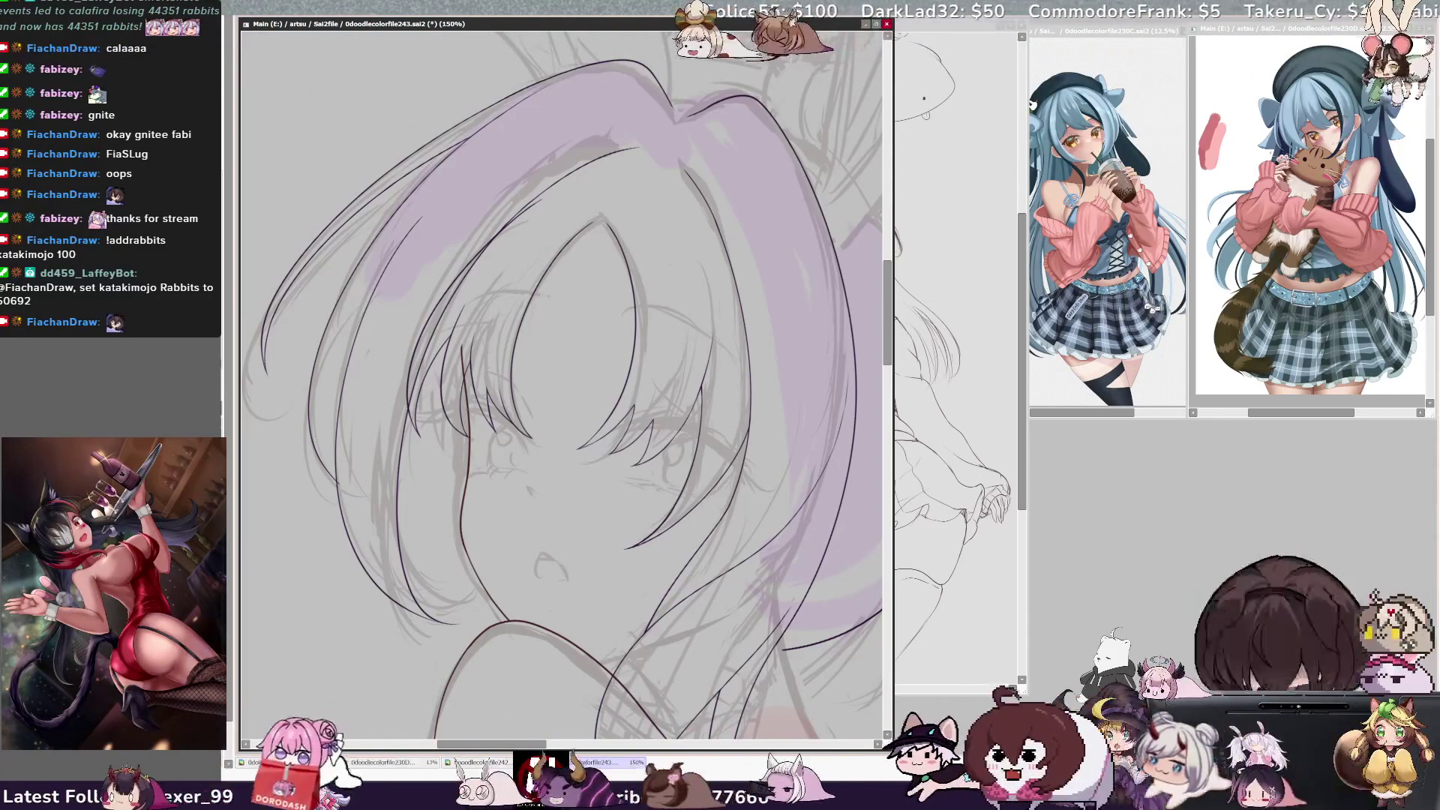
left_click(471, 366, "ctrl+shift")
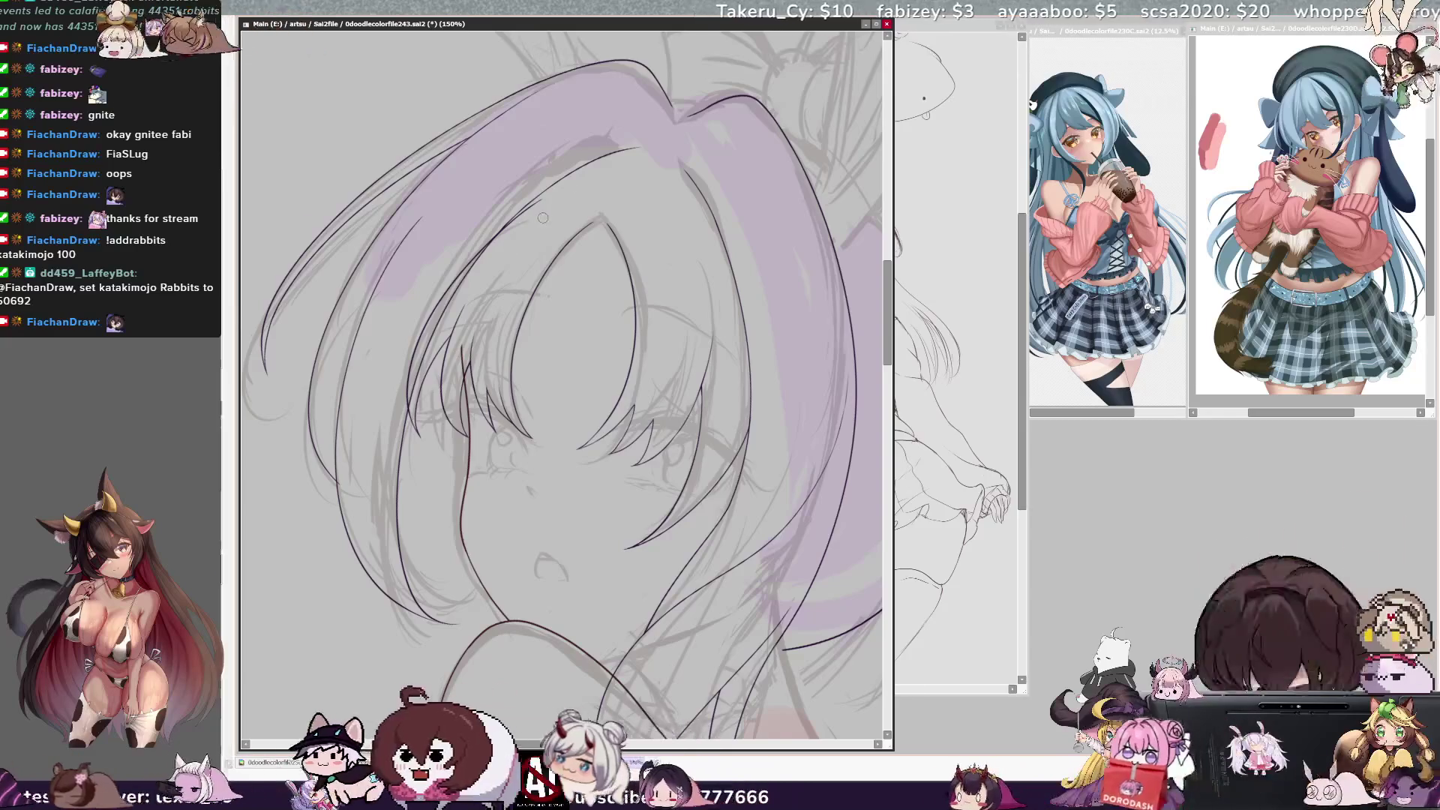
key("Delete")
key("Delete")
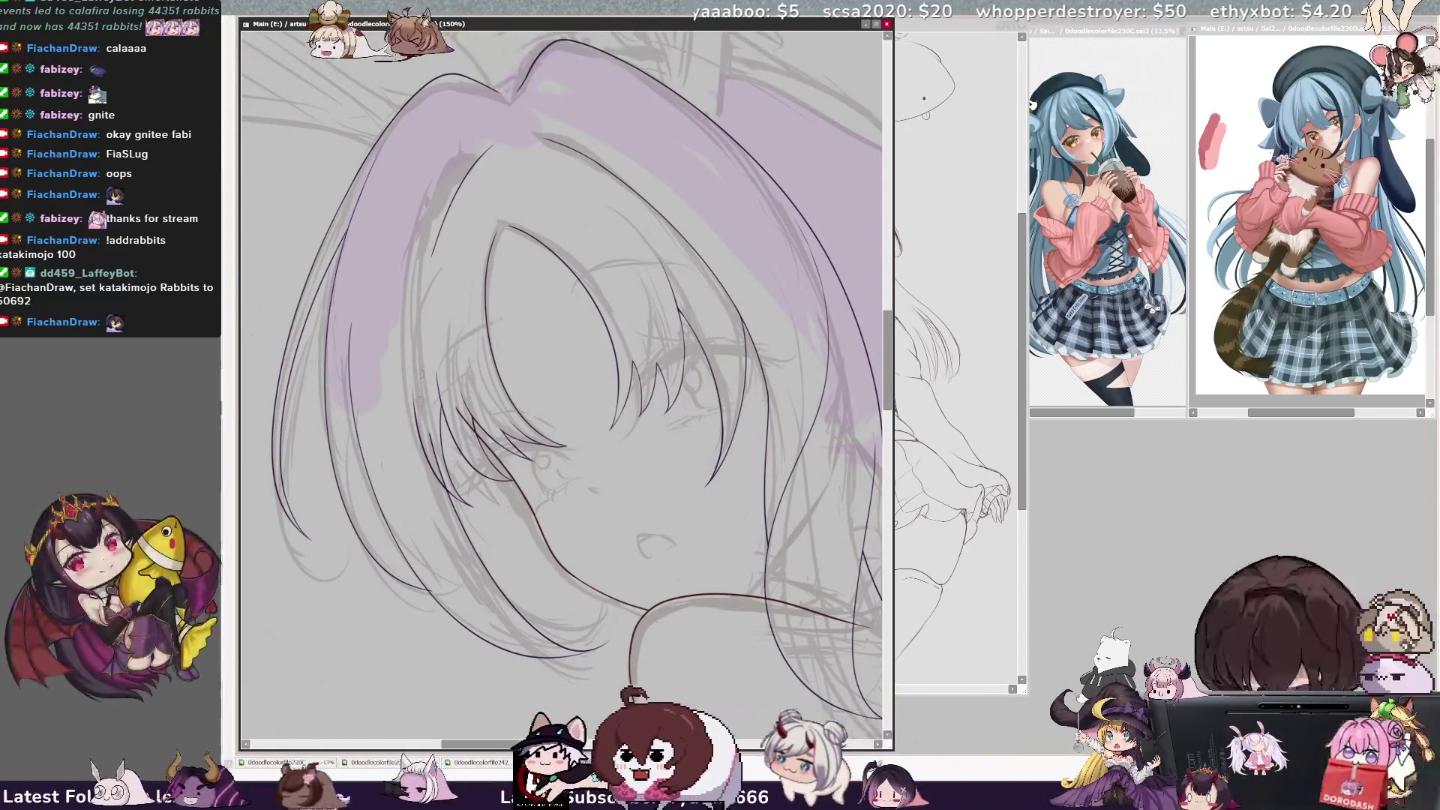
Confirm the hair line-art layer, rotate the view about 30° clockwise, resize the brush and zoom out
left_click(407, 351, "ctrl+shift")
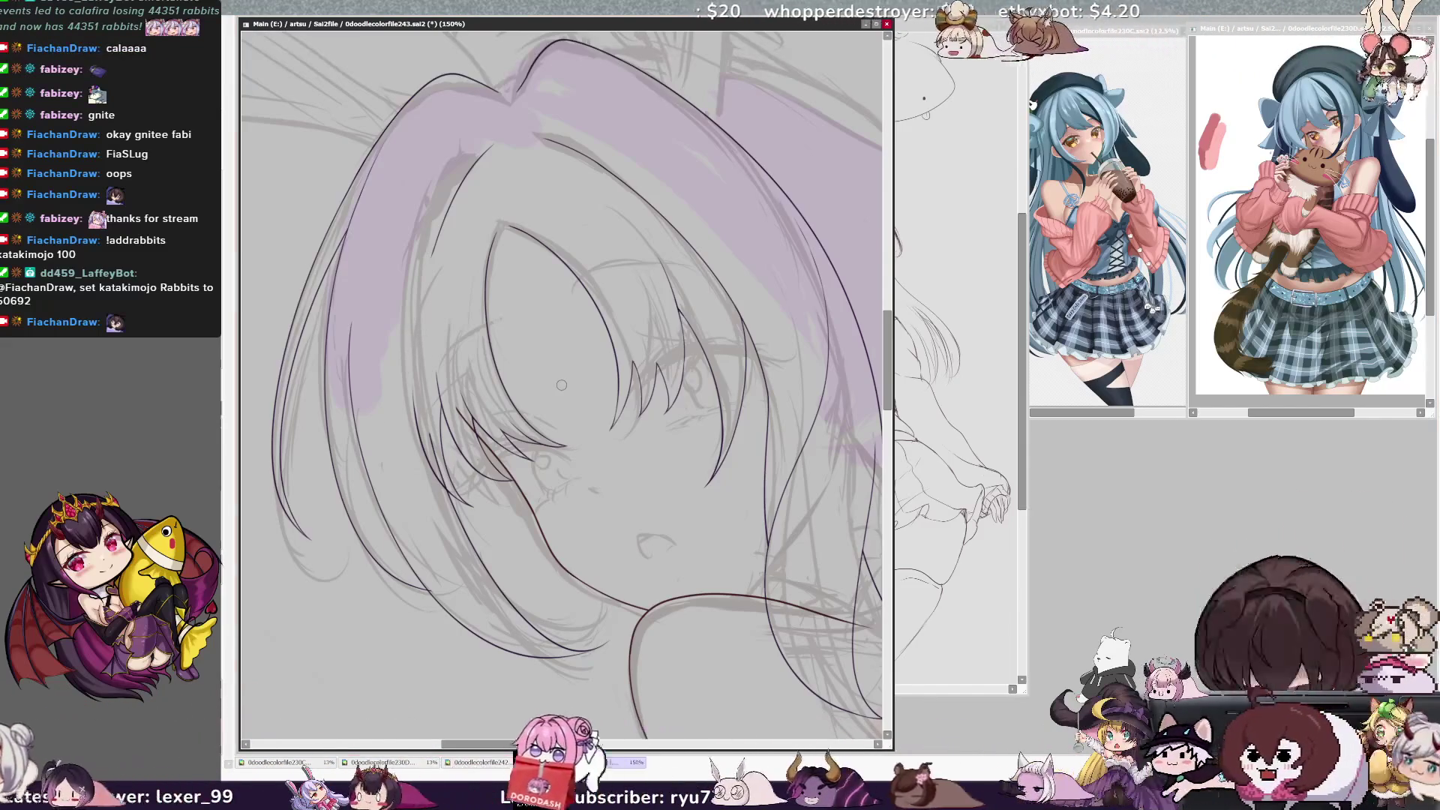
key("End")
key("End")
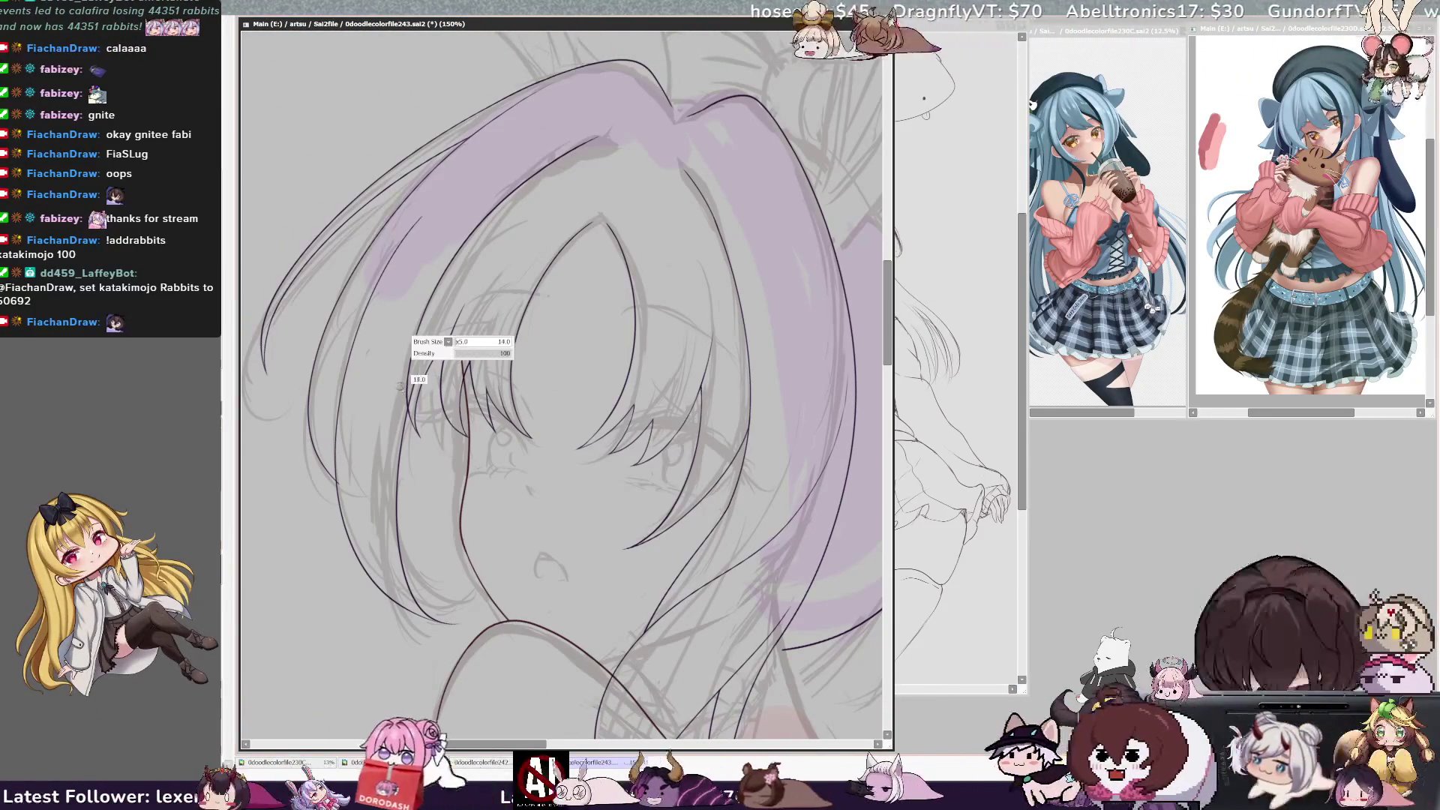
key("bracketleft")
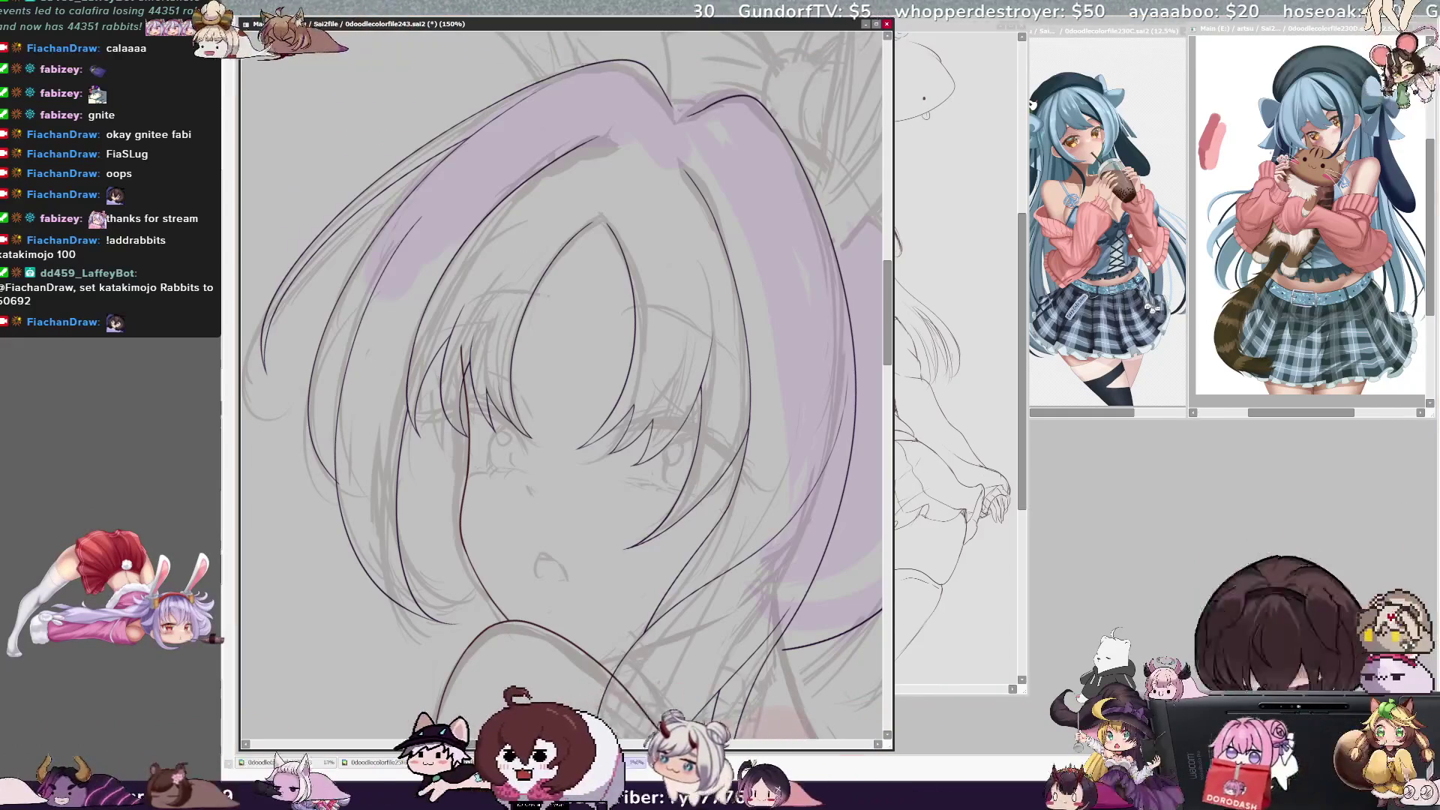
key("ctrl+minus")
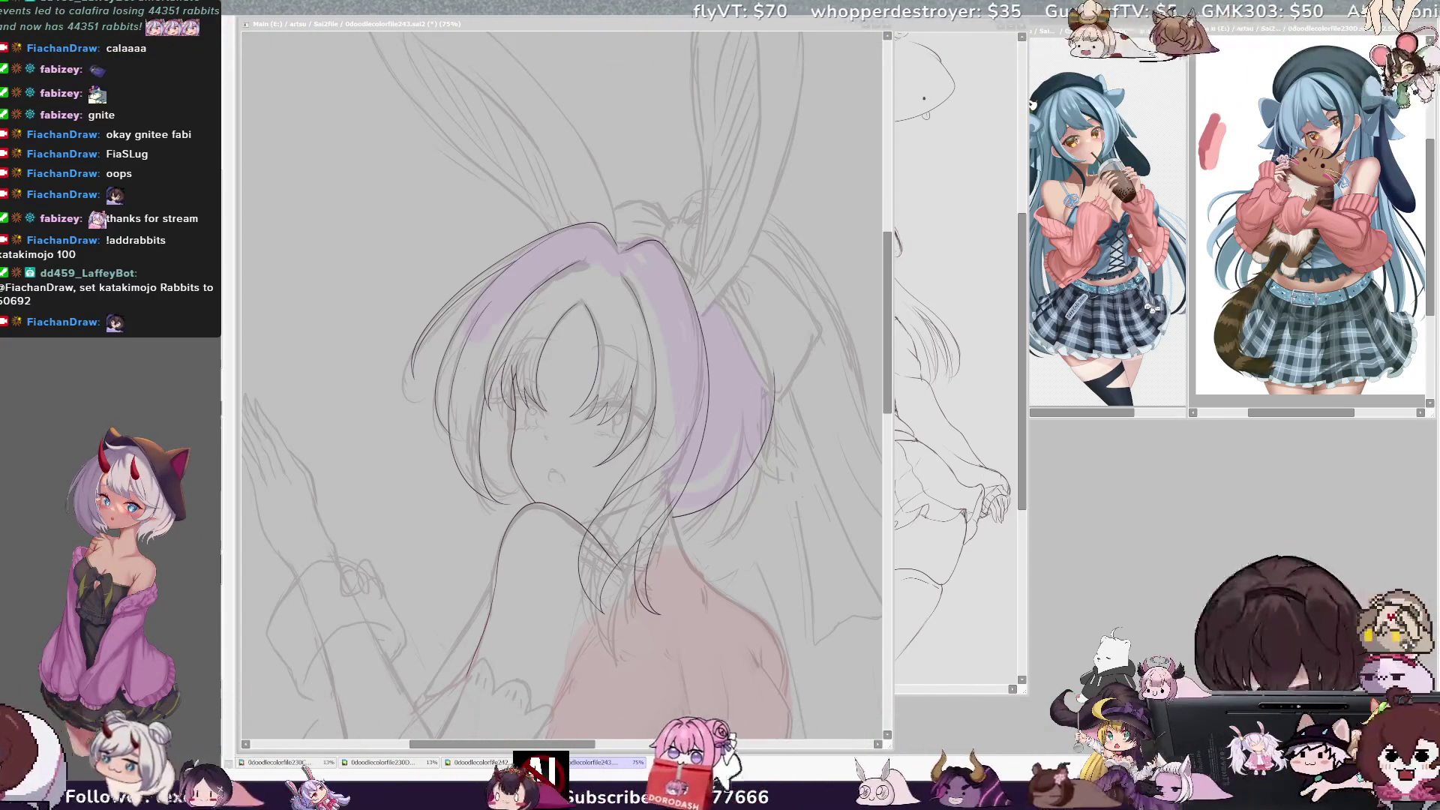
left_click(606, 146)
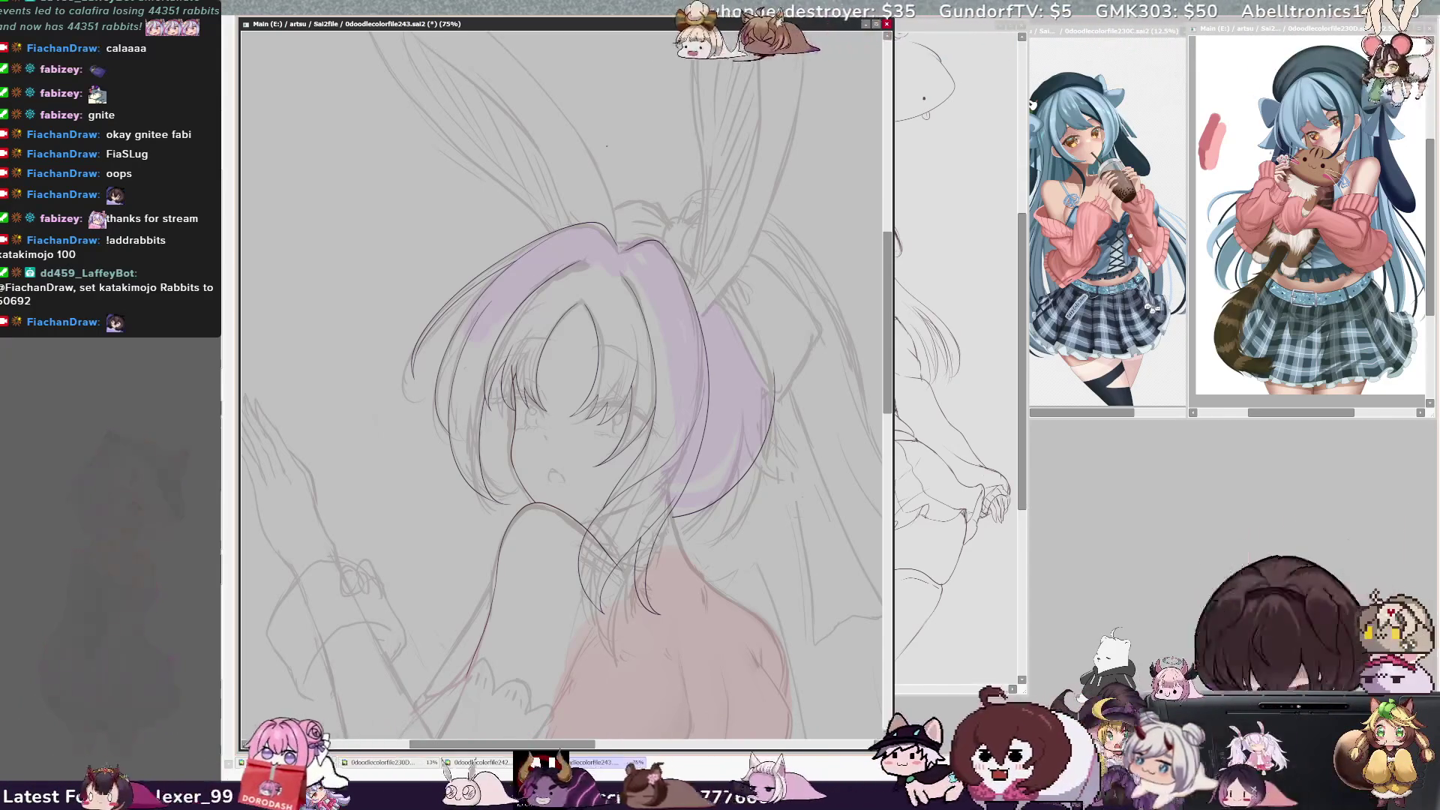
Try inking the hair's inner edge line twice, undoing both attempts
scroll(561, 375, "up", 5)
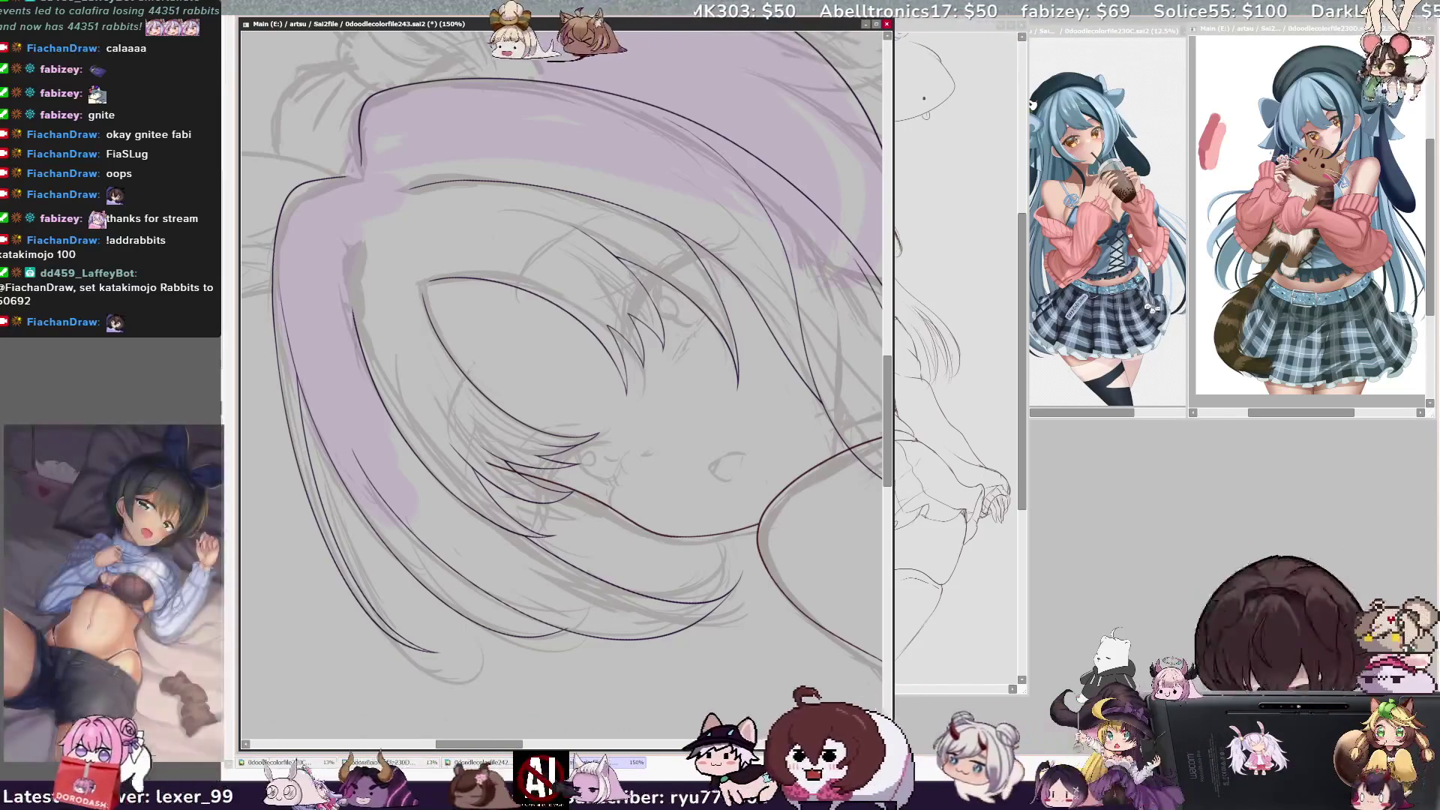
left_click_drag(353, 313, 351, 243)
key("ctrl+z")
left_click_drag(352, 322, 375, 199)
key("ctrl+z")
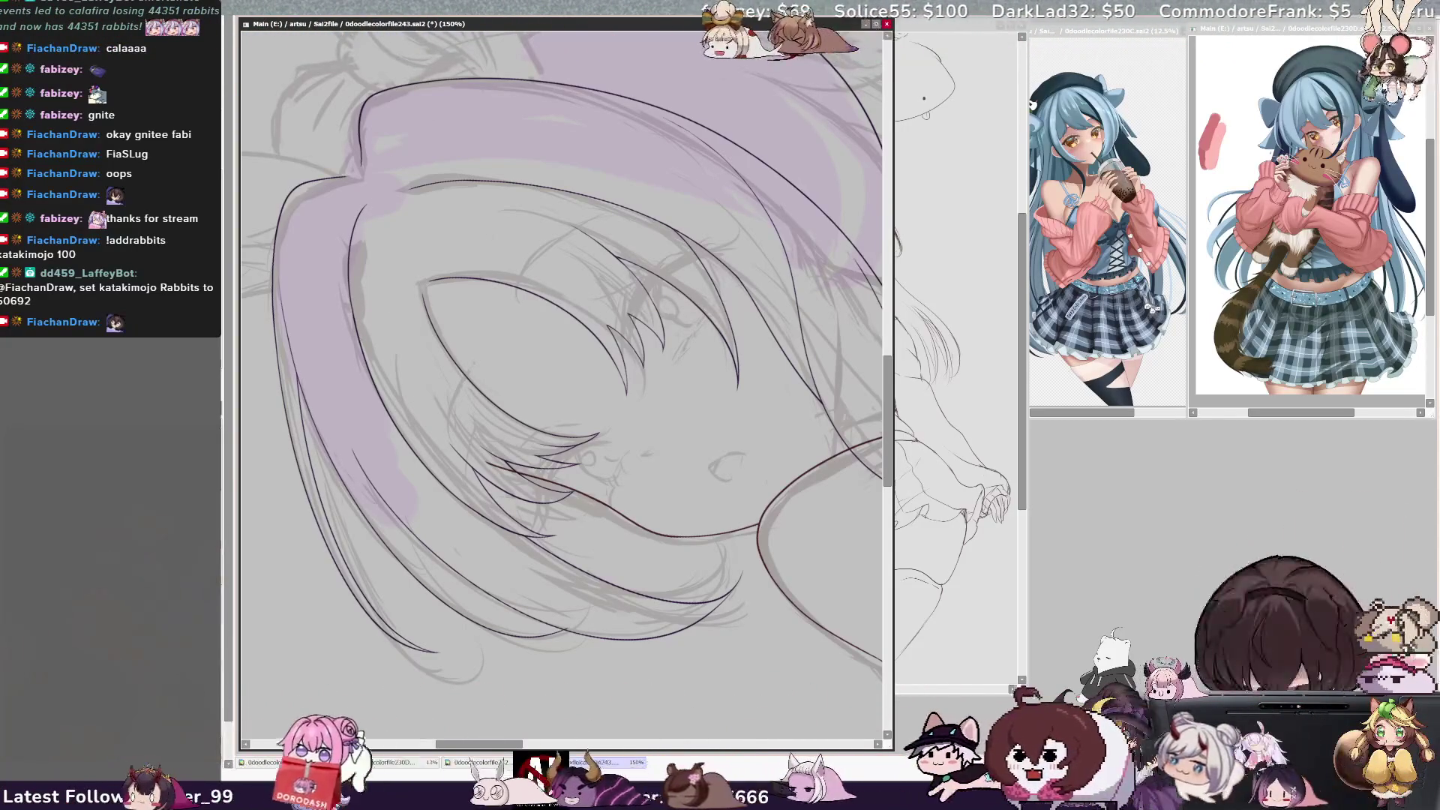
Rotate the canvas through several angles until the eye lies level, checking the layer there
key("End")
key("End")
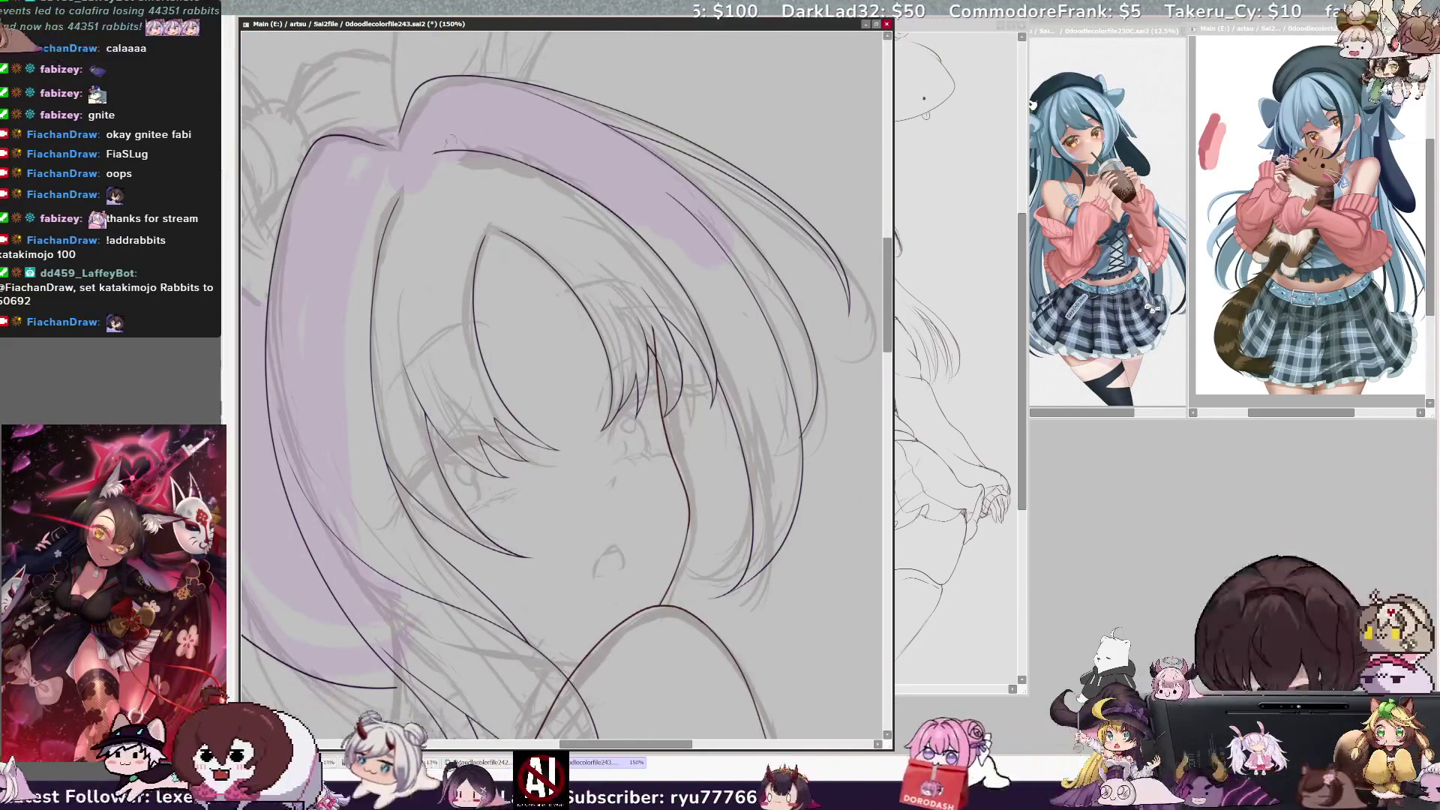
key("Delete")
key("Delete")
key("Delete")
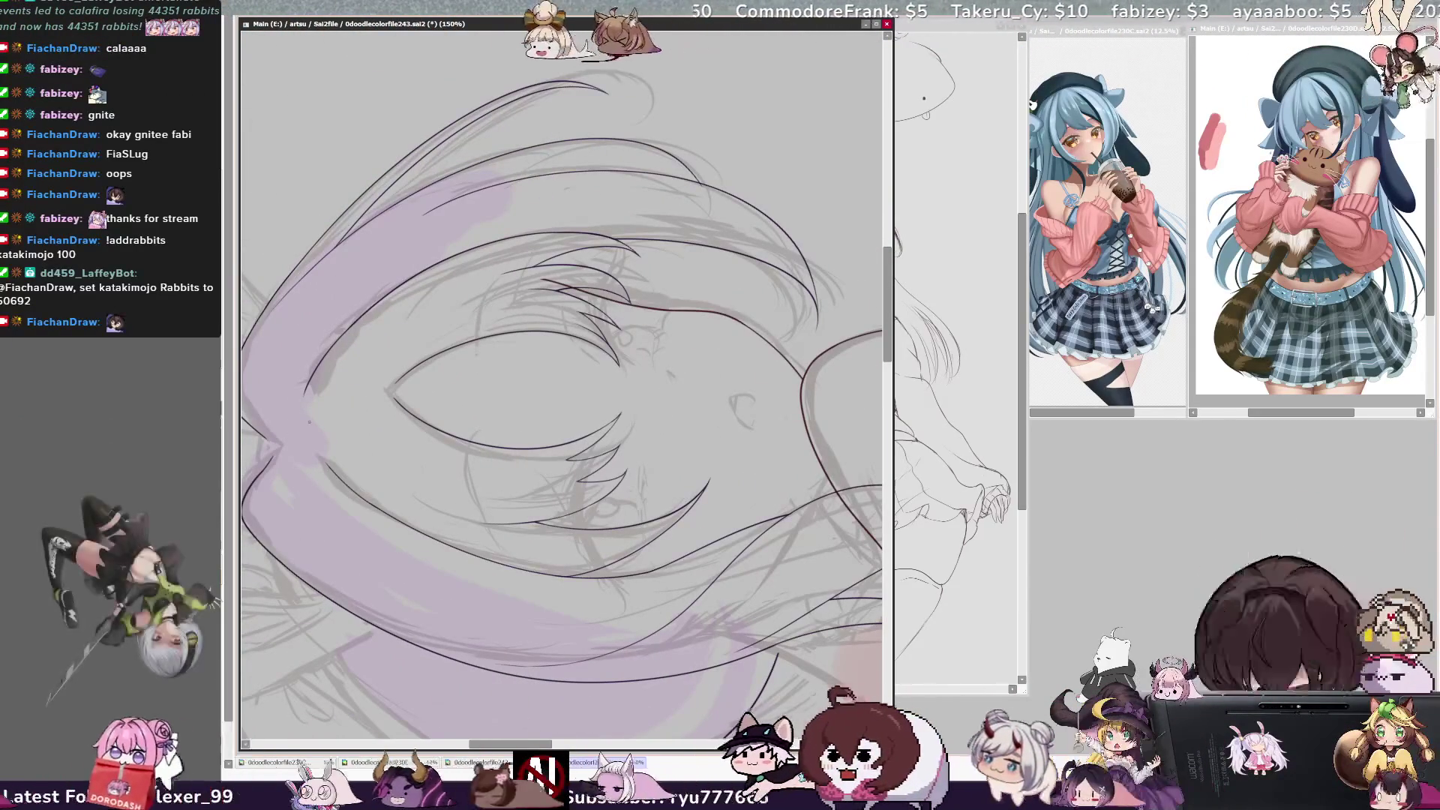
key("End")
key("End")
key("End")
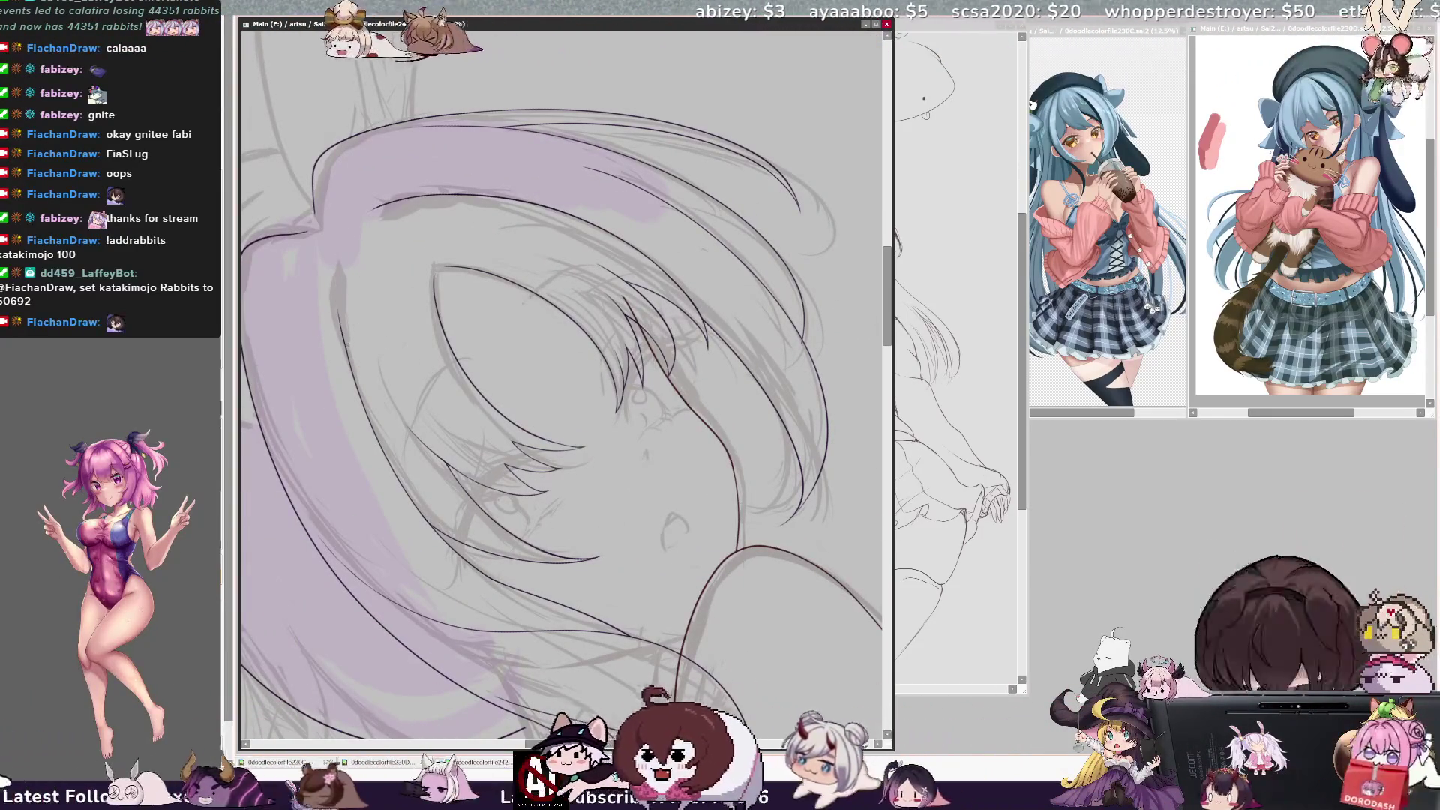
left_click(349, 343, "ctrl+shift")
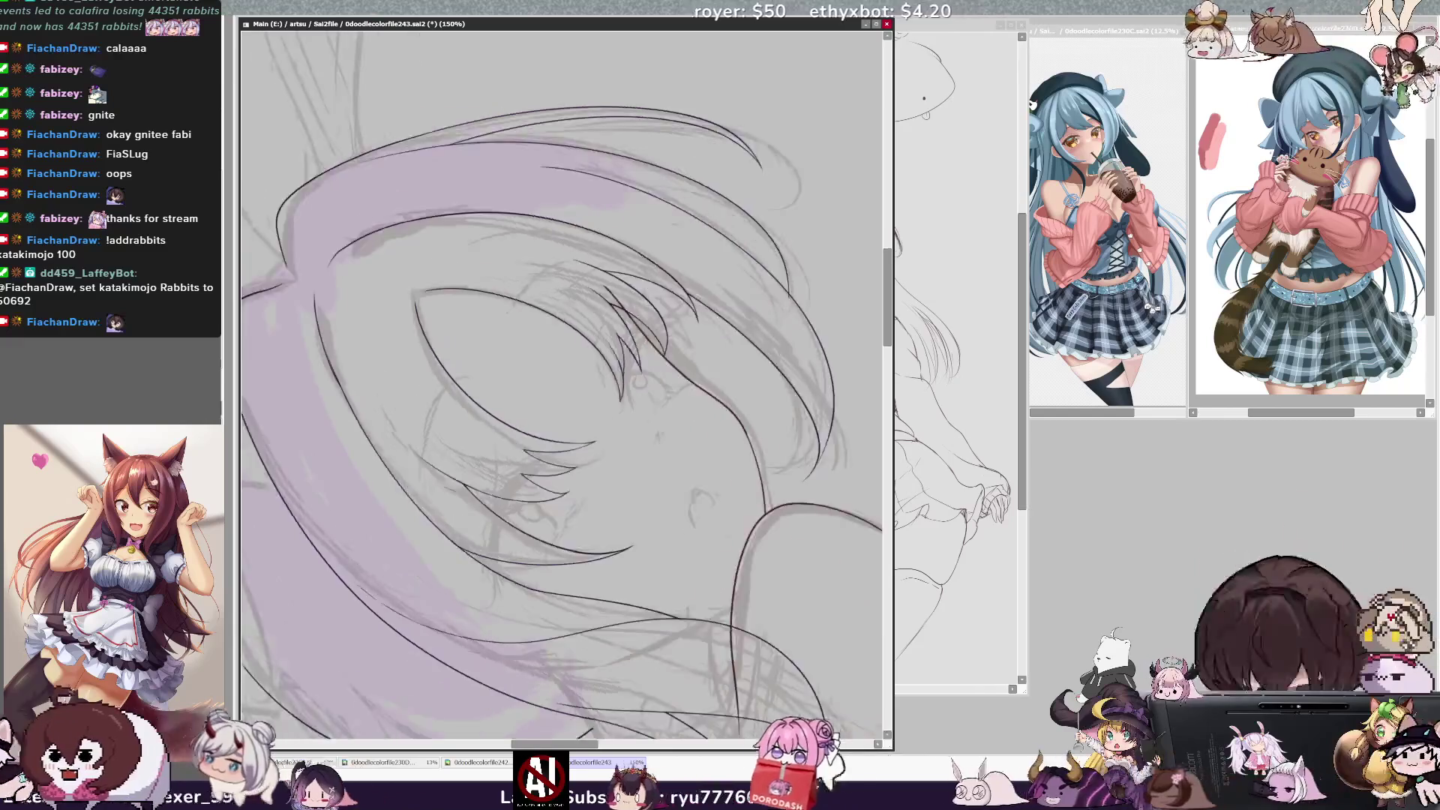
key("Delete")
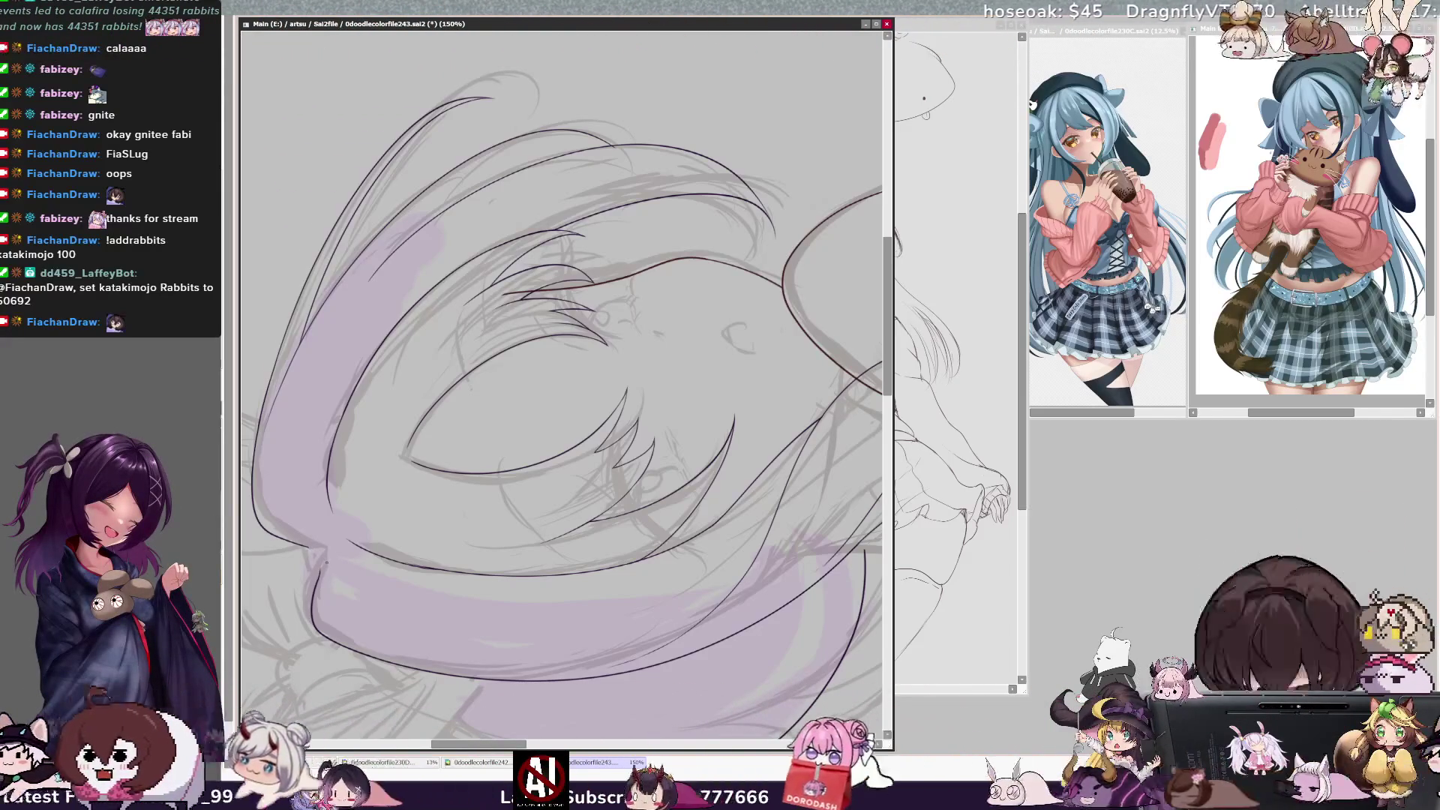
scroll(562, 375, "down", 3)
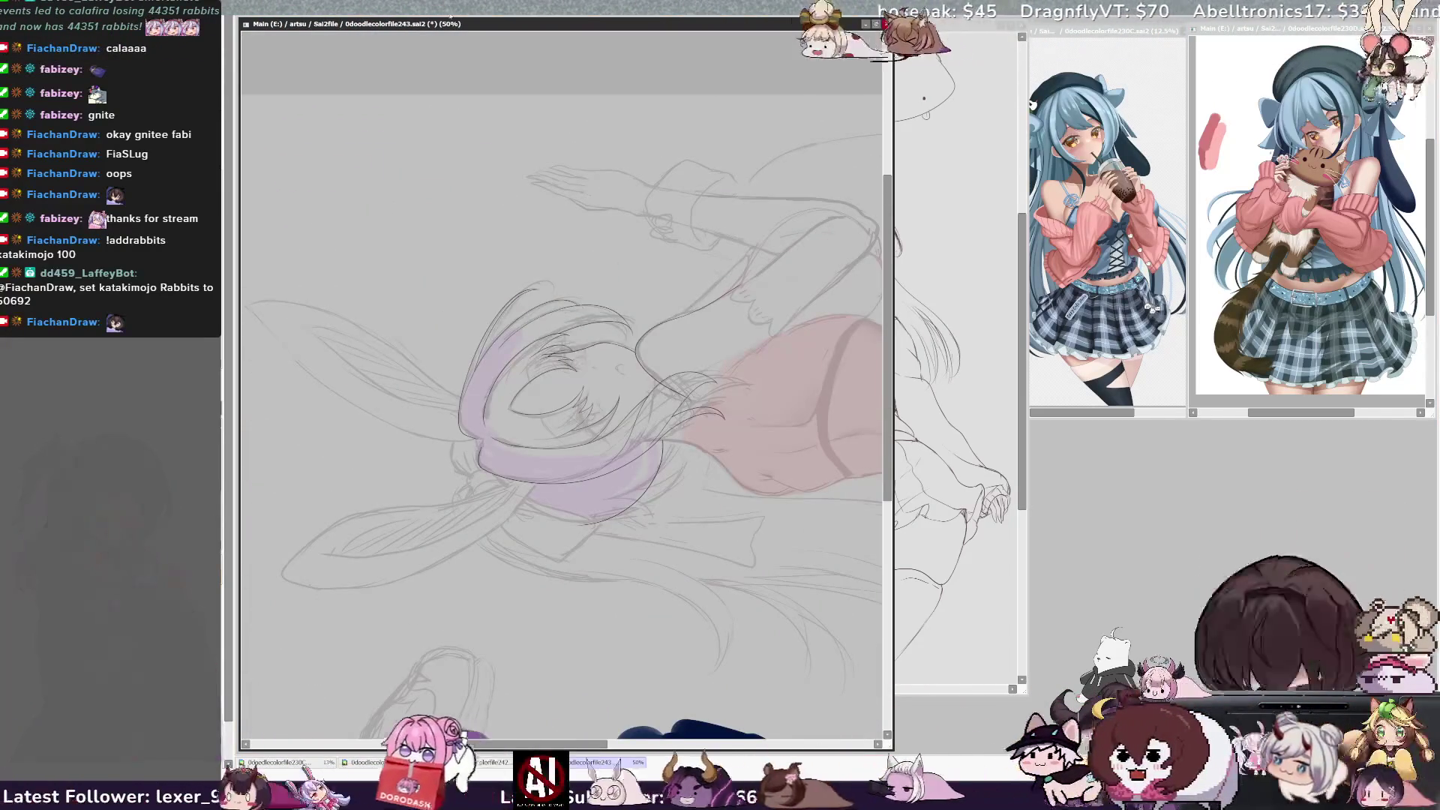
key("h")
key("Home")
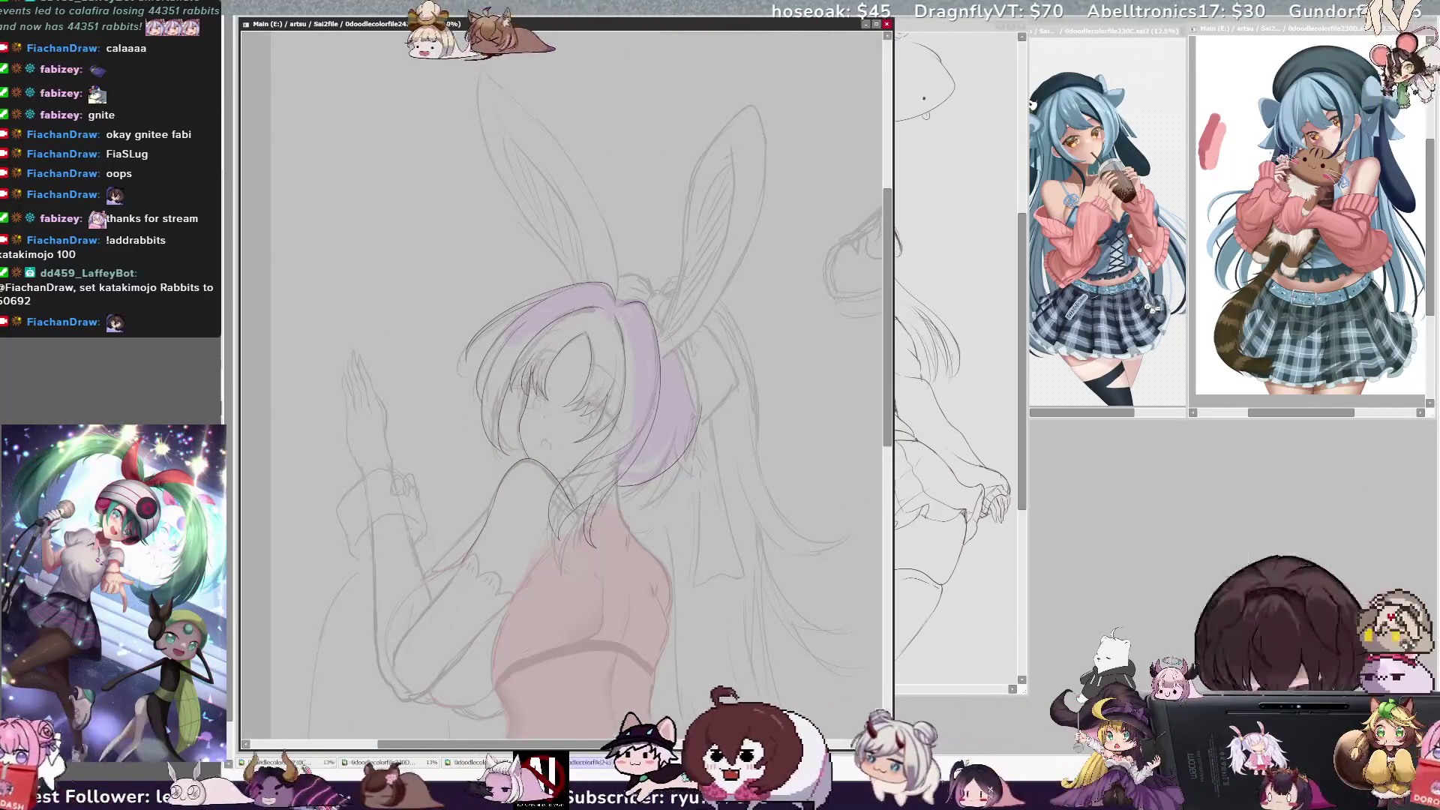
key("ctrl+plus")
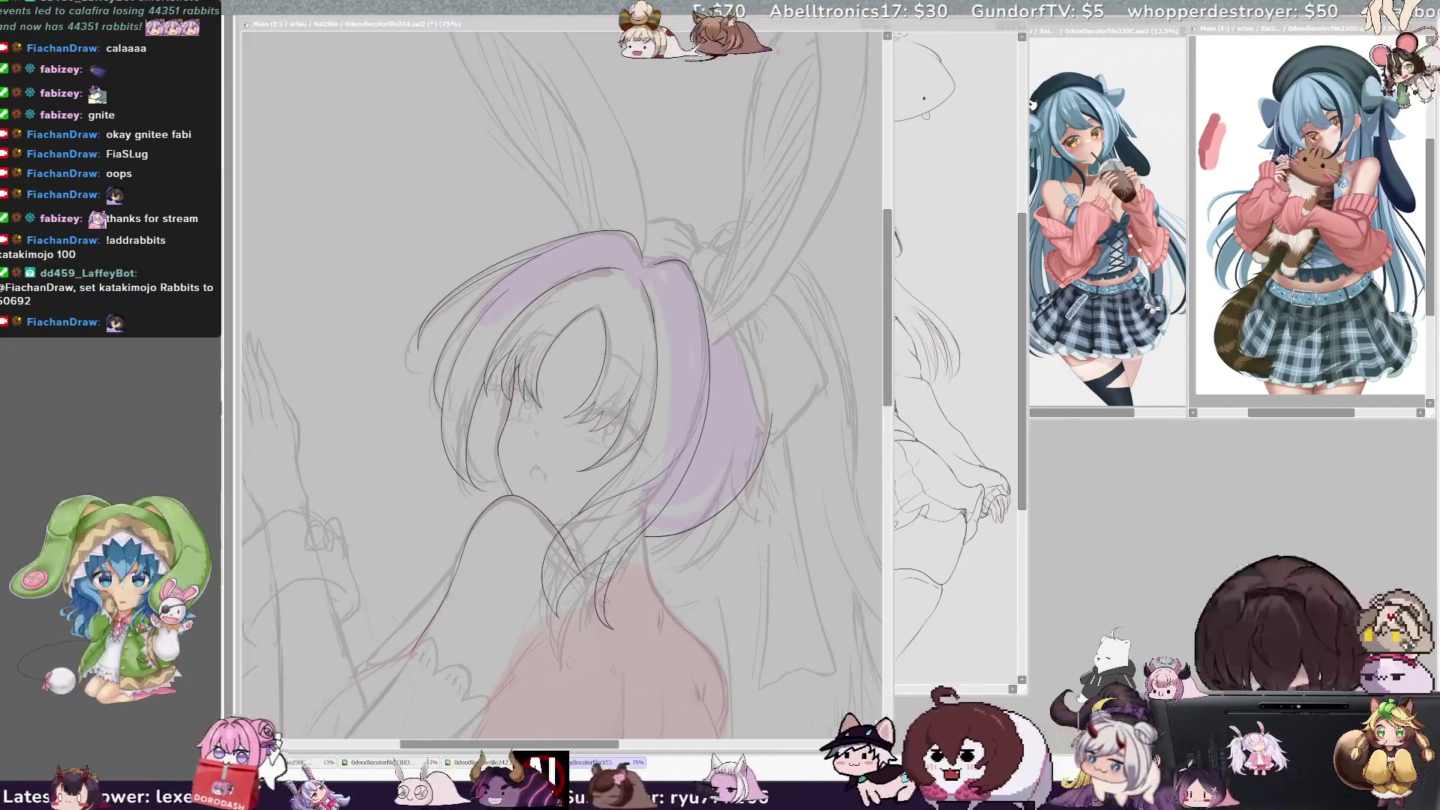
key("alt+Tab")
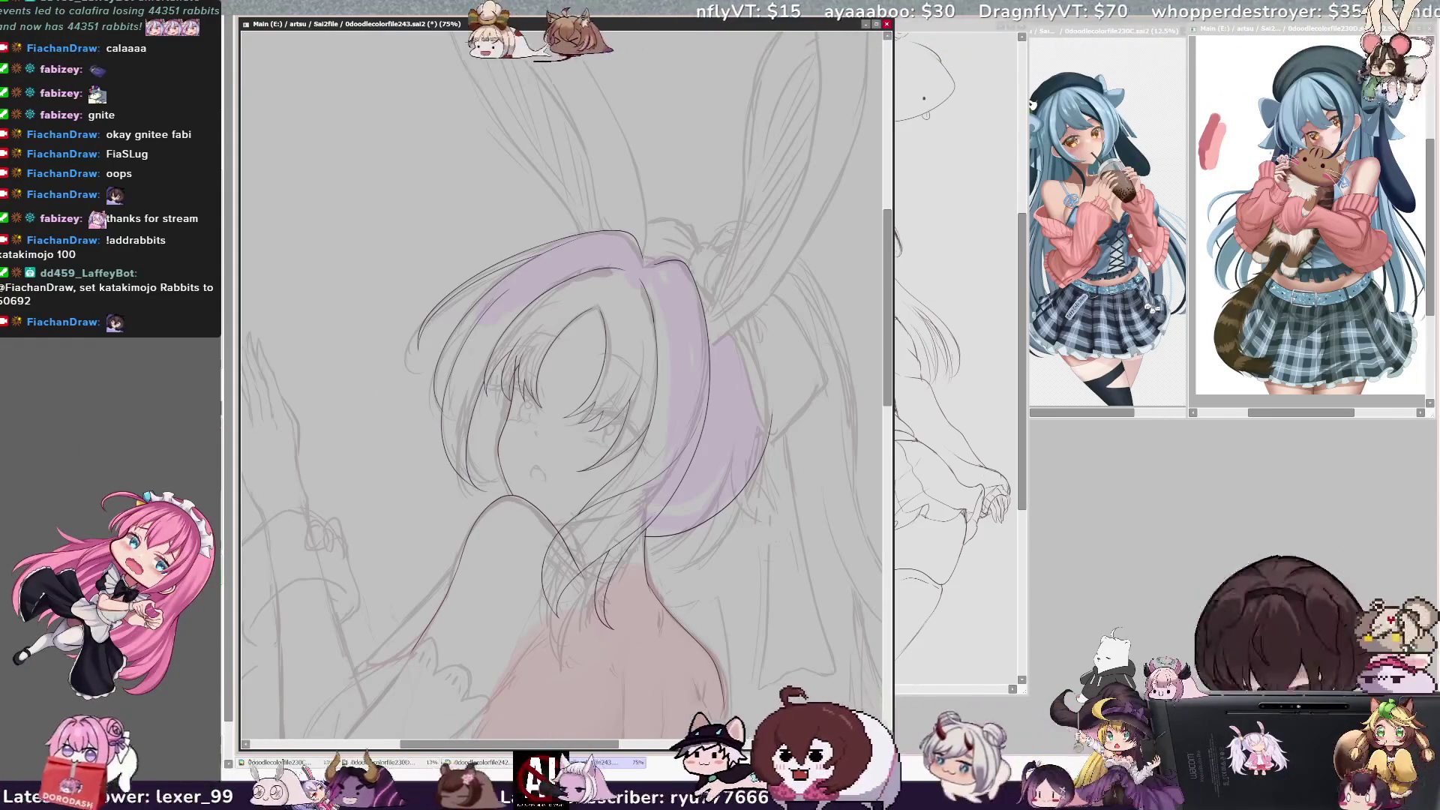
key("h")
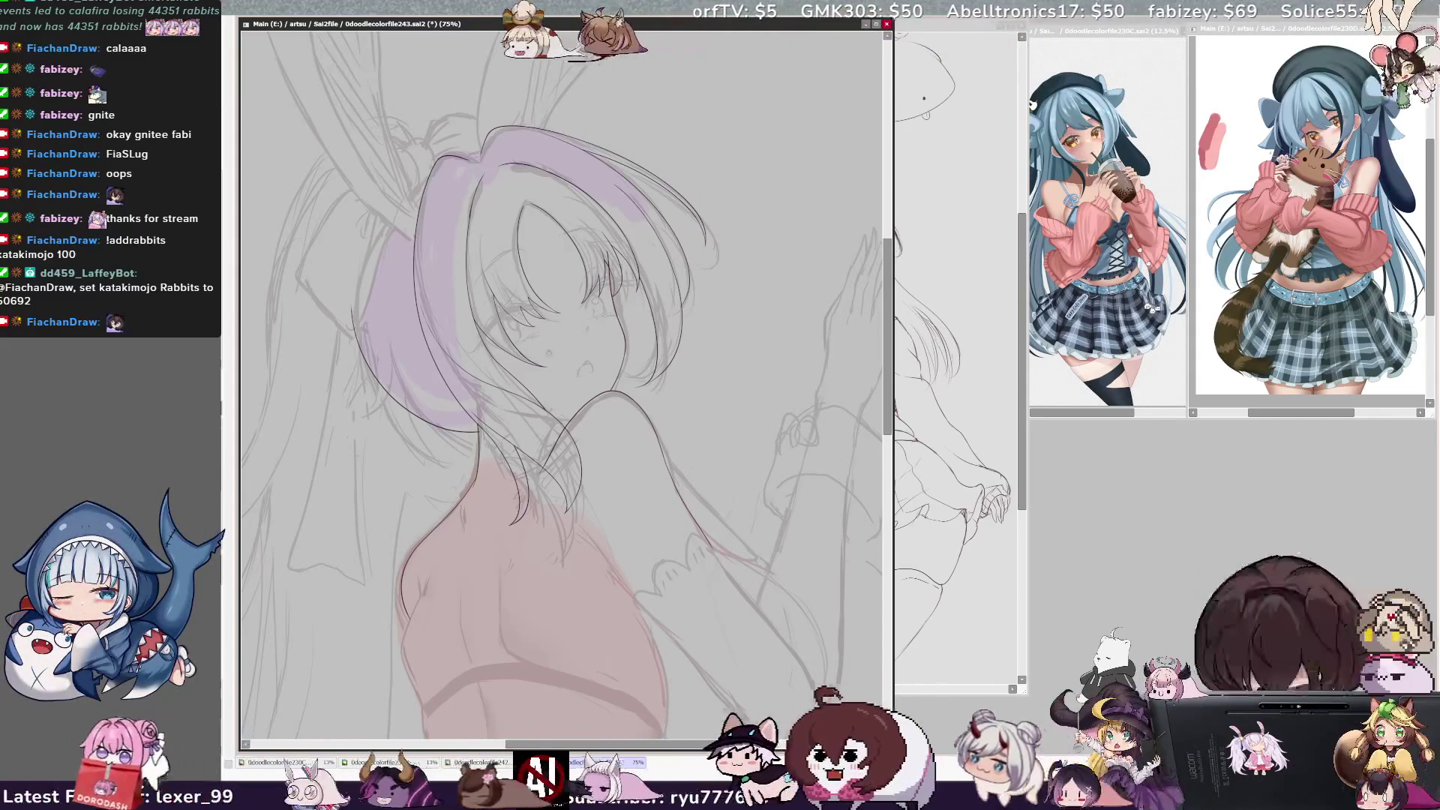
key("Delete")
key("Delete")
key("Delete")
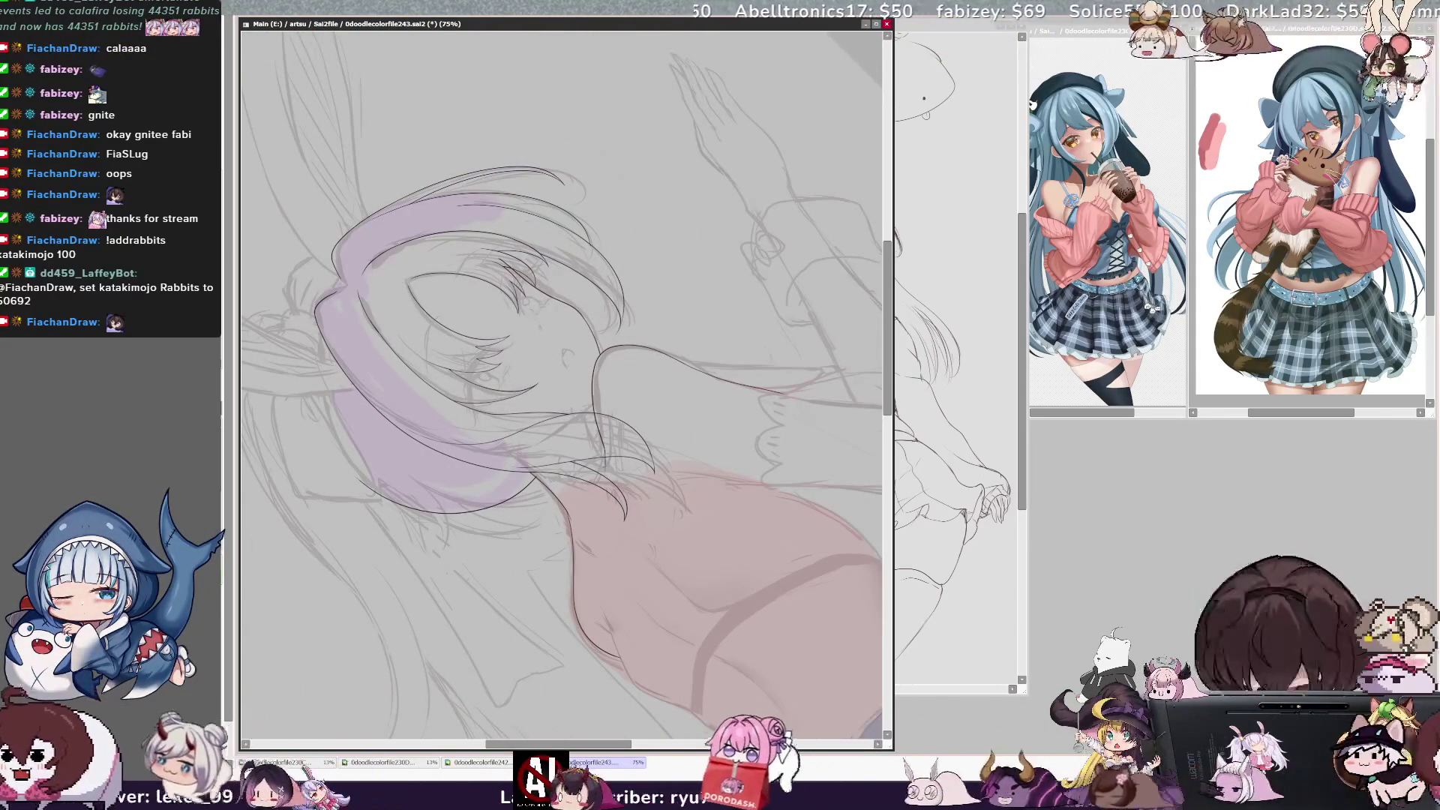
left_click(608, 457, "ctrl+shift")
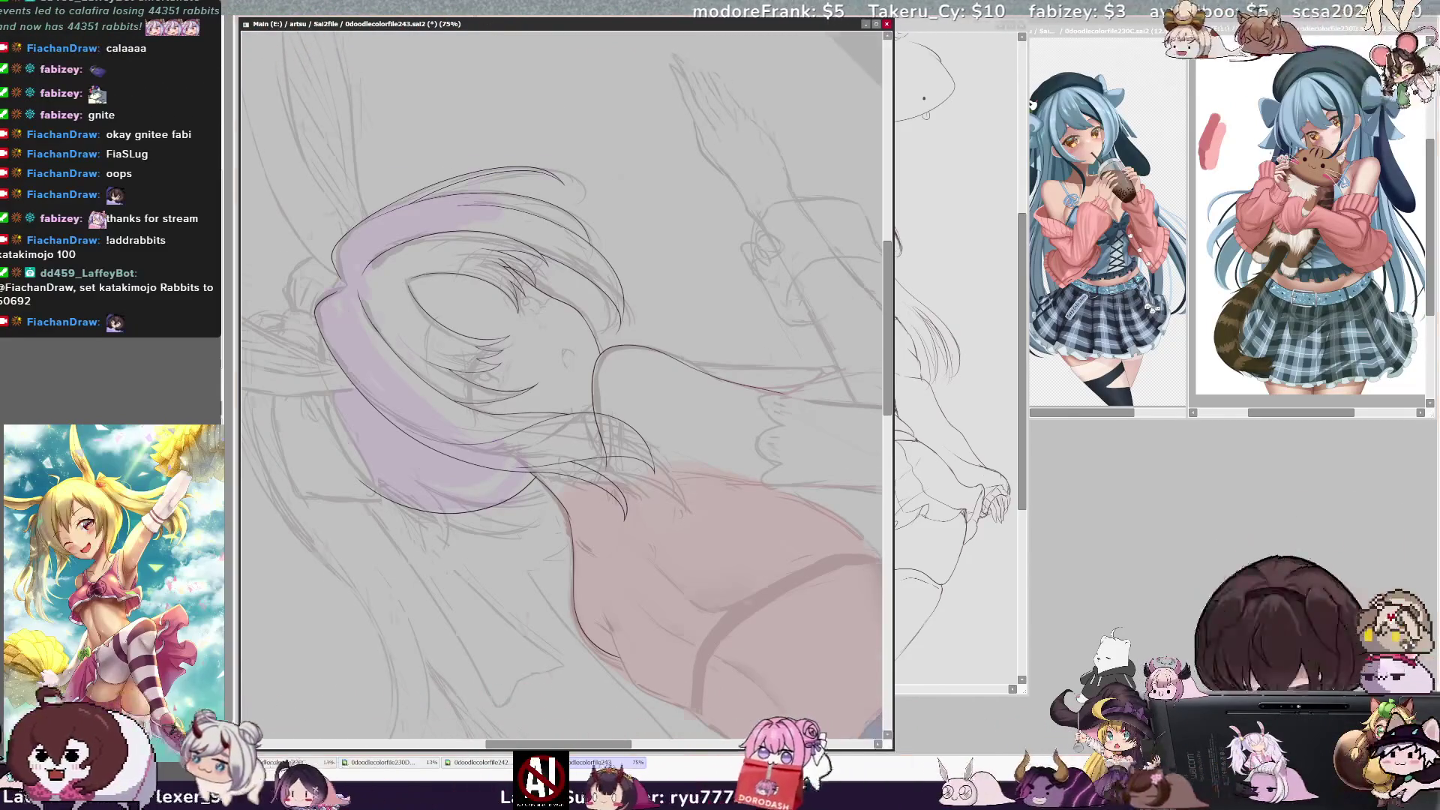
scroll(518, 341, "up", 3)
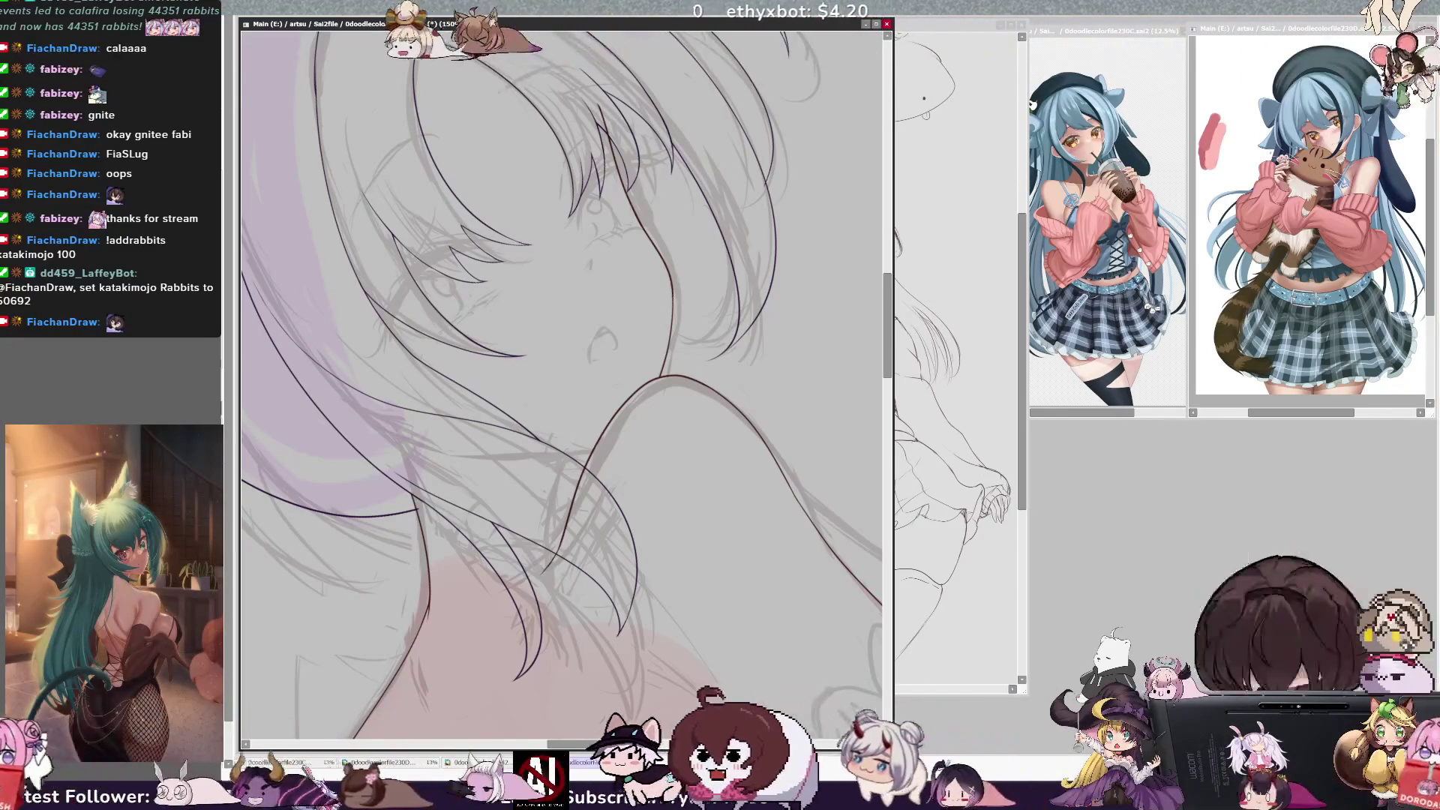
key("End")
scroll(501, 291, "up", 5)
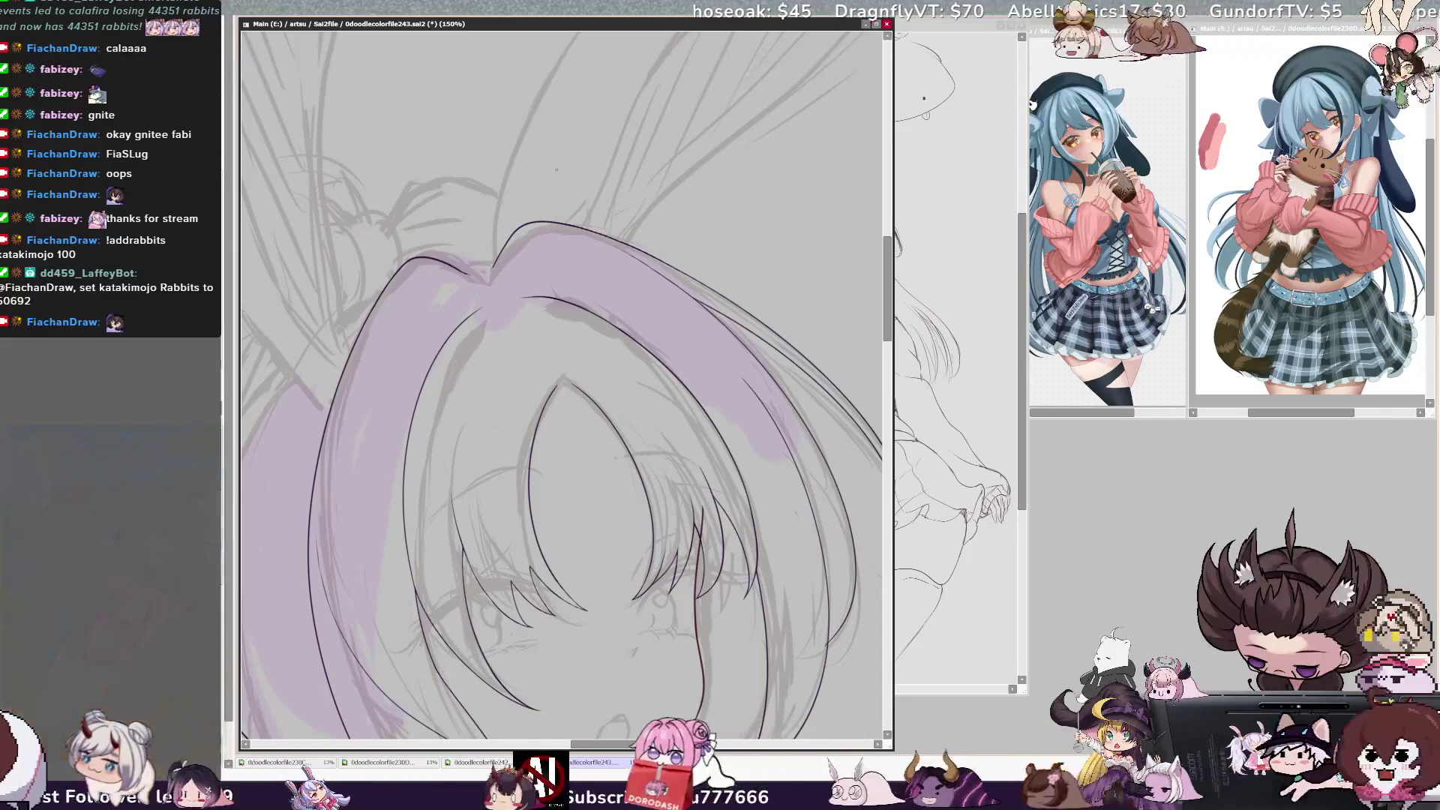
key("minus")
key("minus")
key("minus")
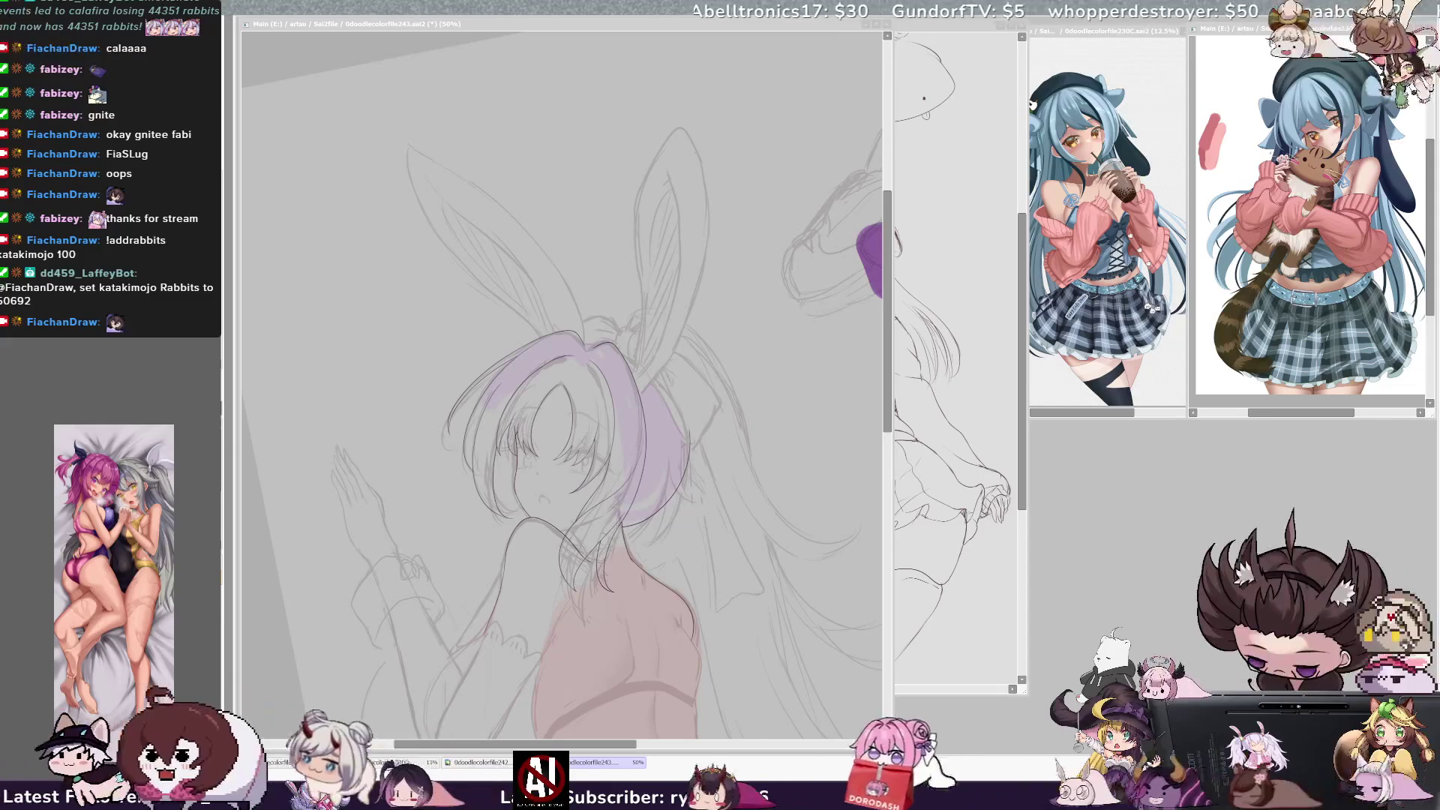
scroll(563, 390, "down", 3)
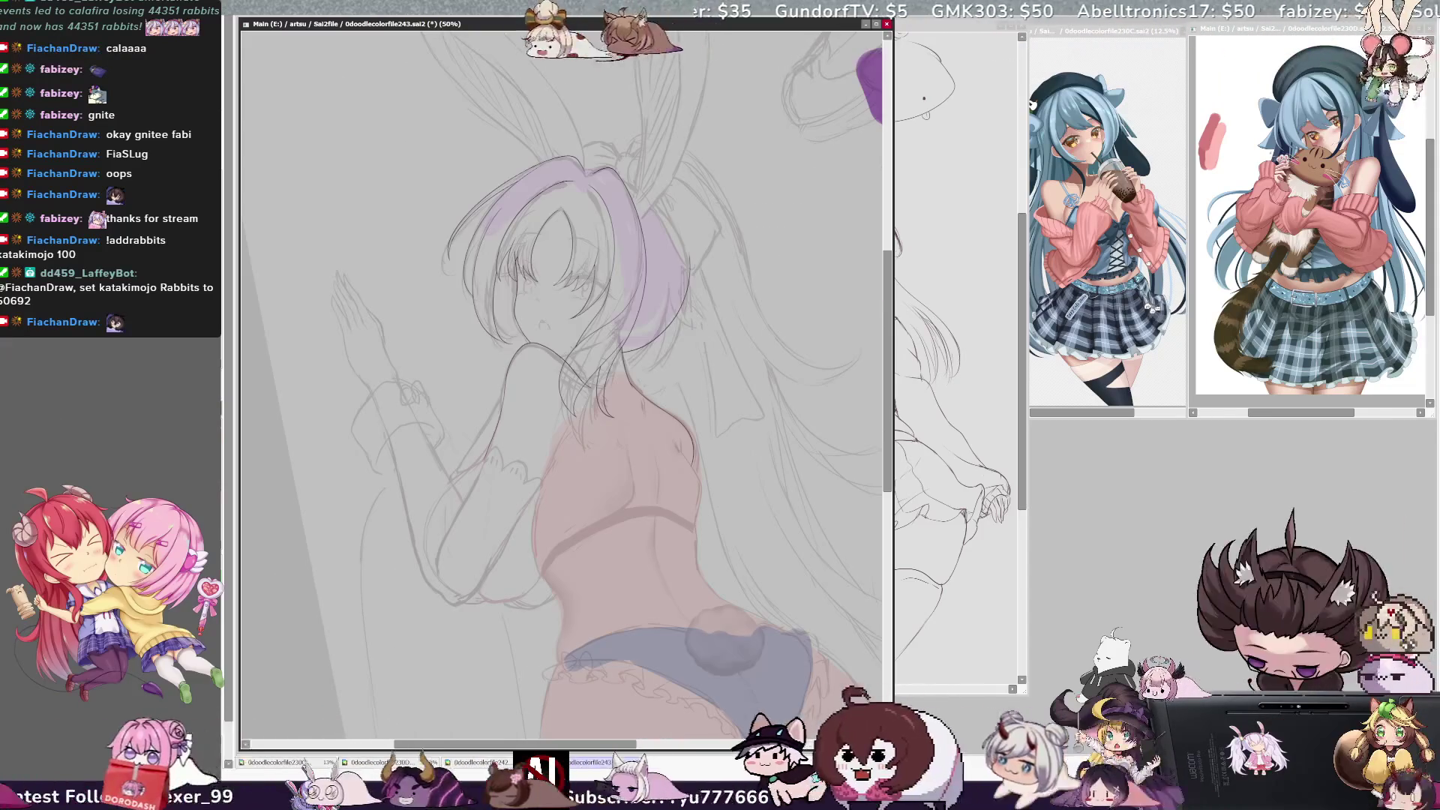
key("Home")
scroll(563, 390, "down", 3)
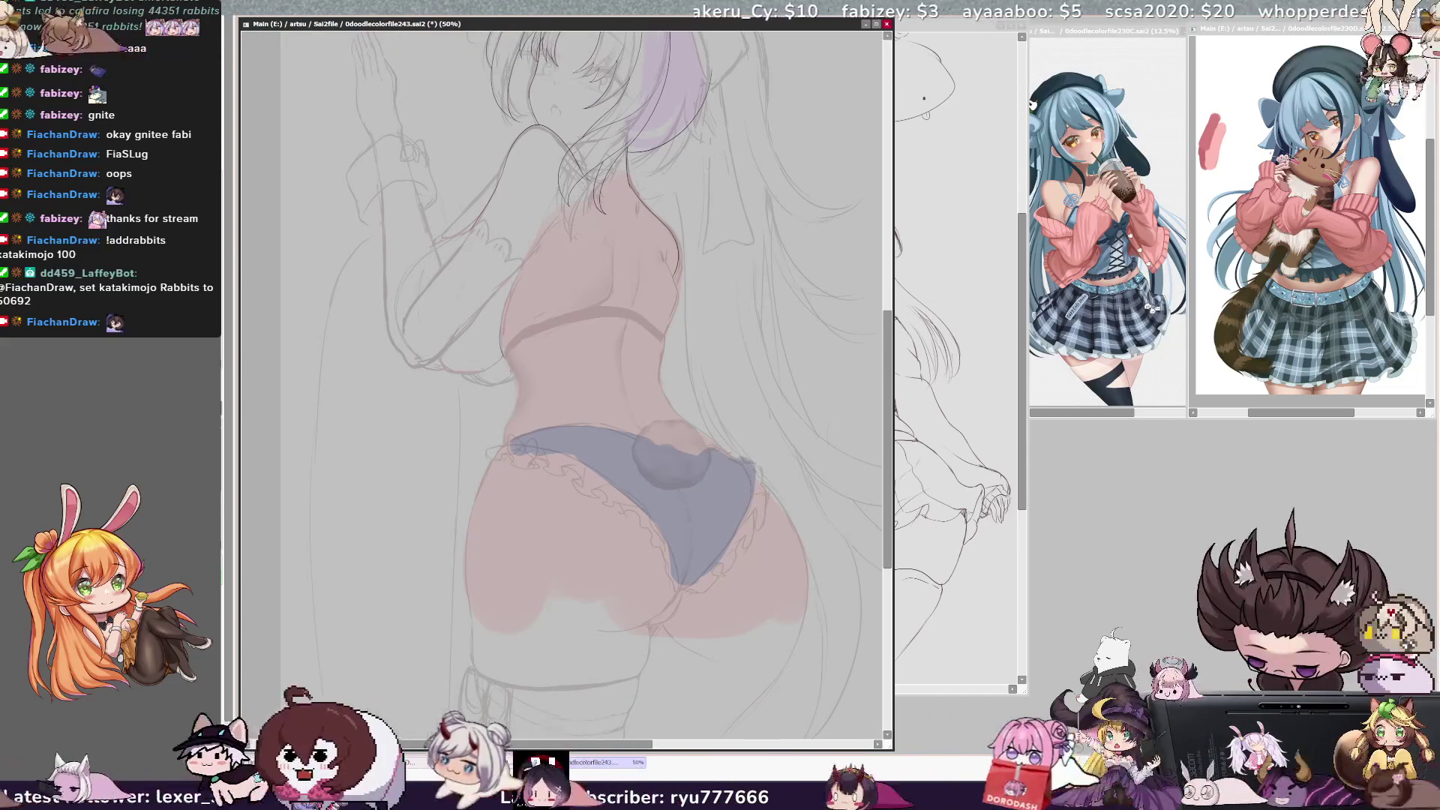
key("ctrl+plus")
key("ctrl+plus")
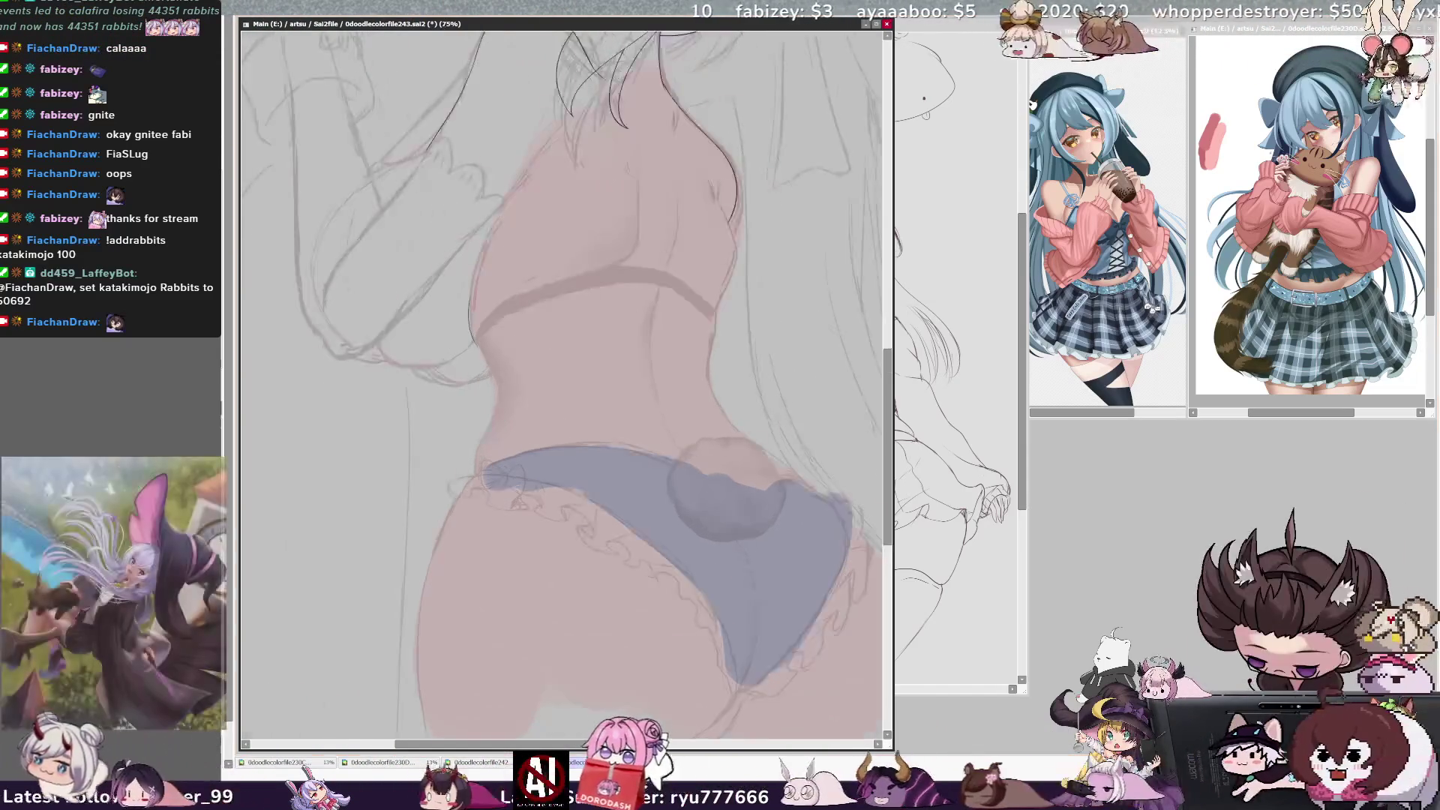
In mirrored view, extend the waist contour line downward, then flip back and select Layer39
key("h")
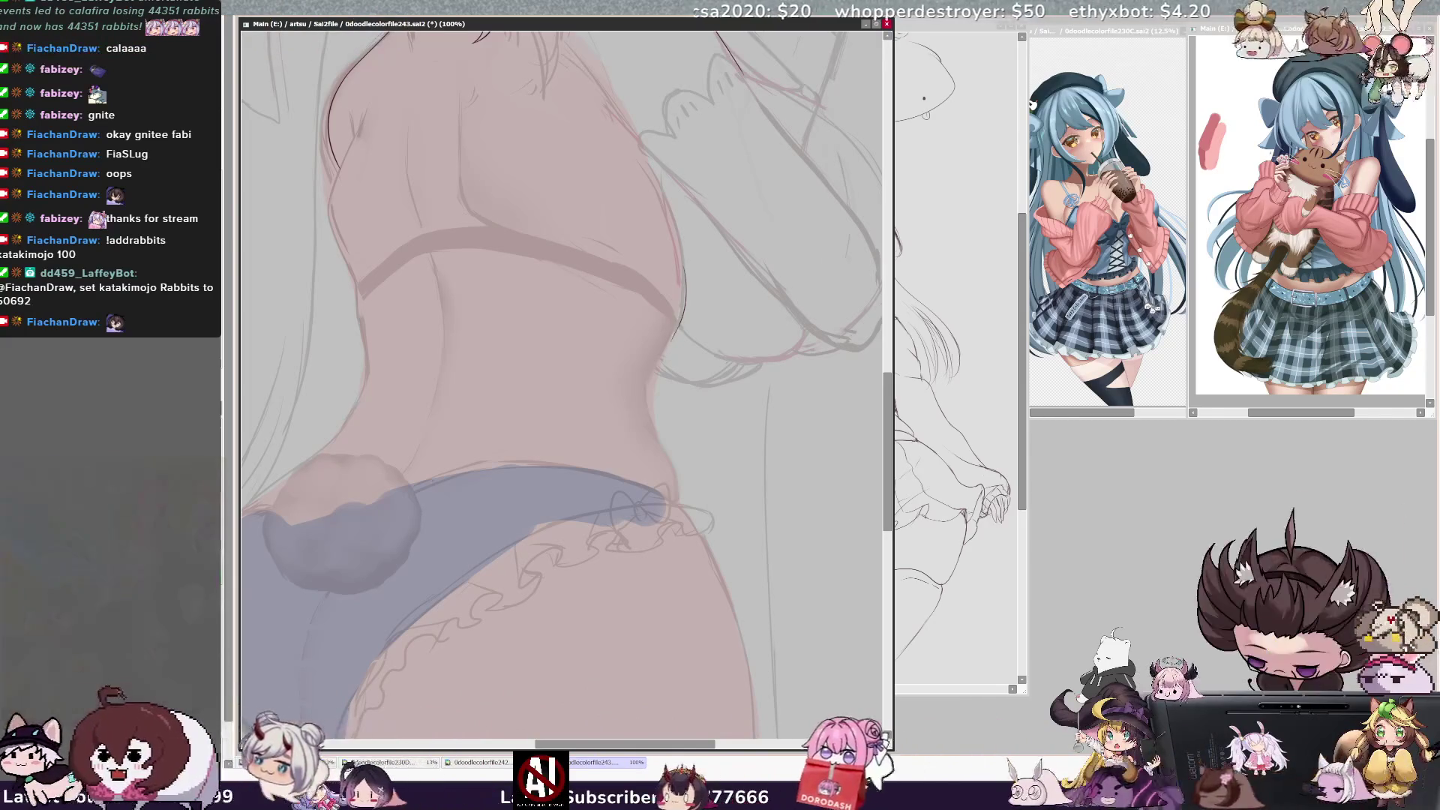
left_click_drag(653, 409, 671, 454)
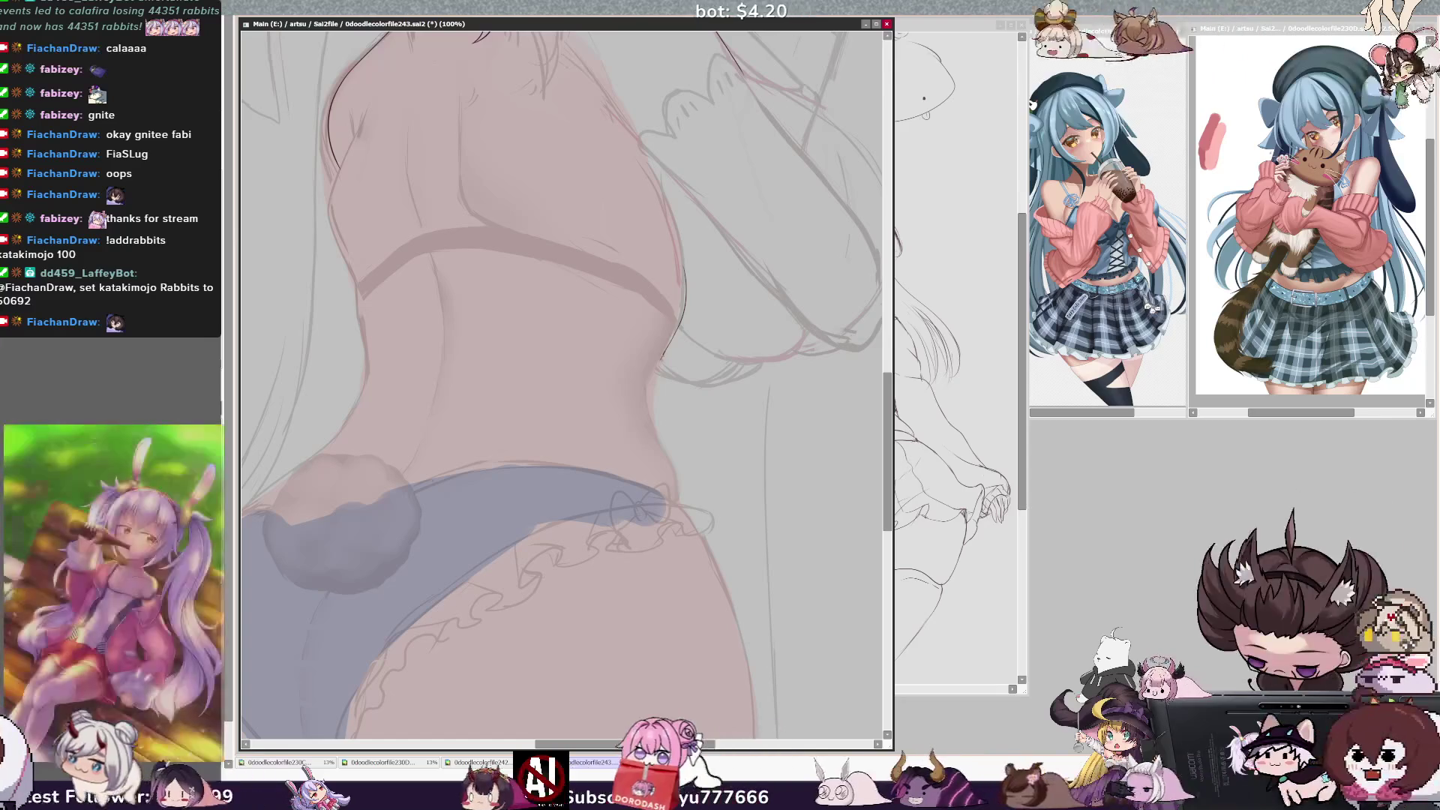
key("h")
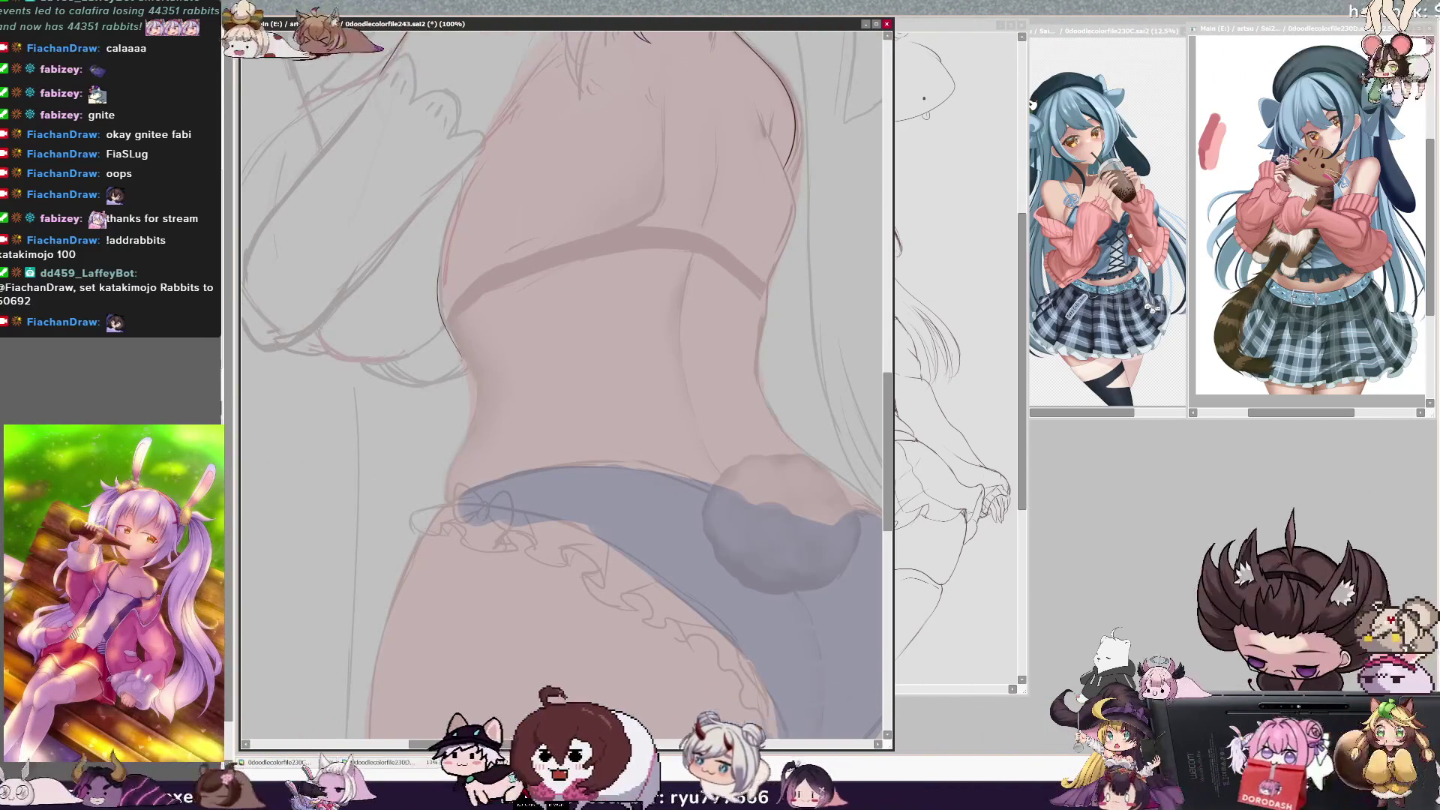
left_click(462, 358, "ctrl+shift")
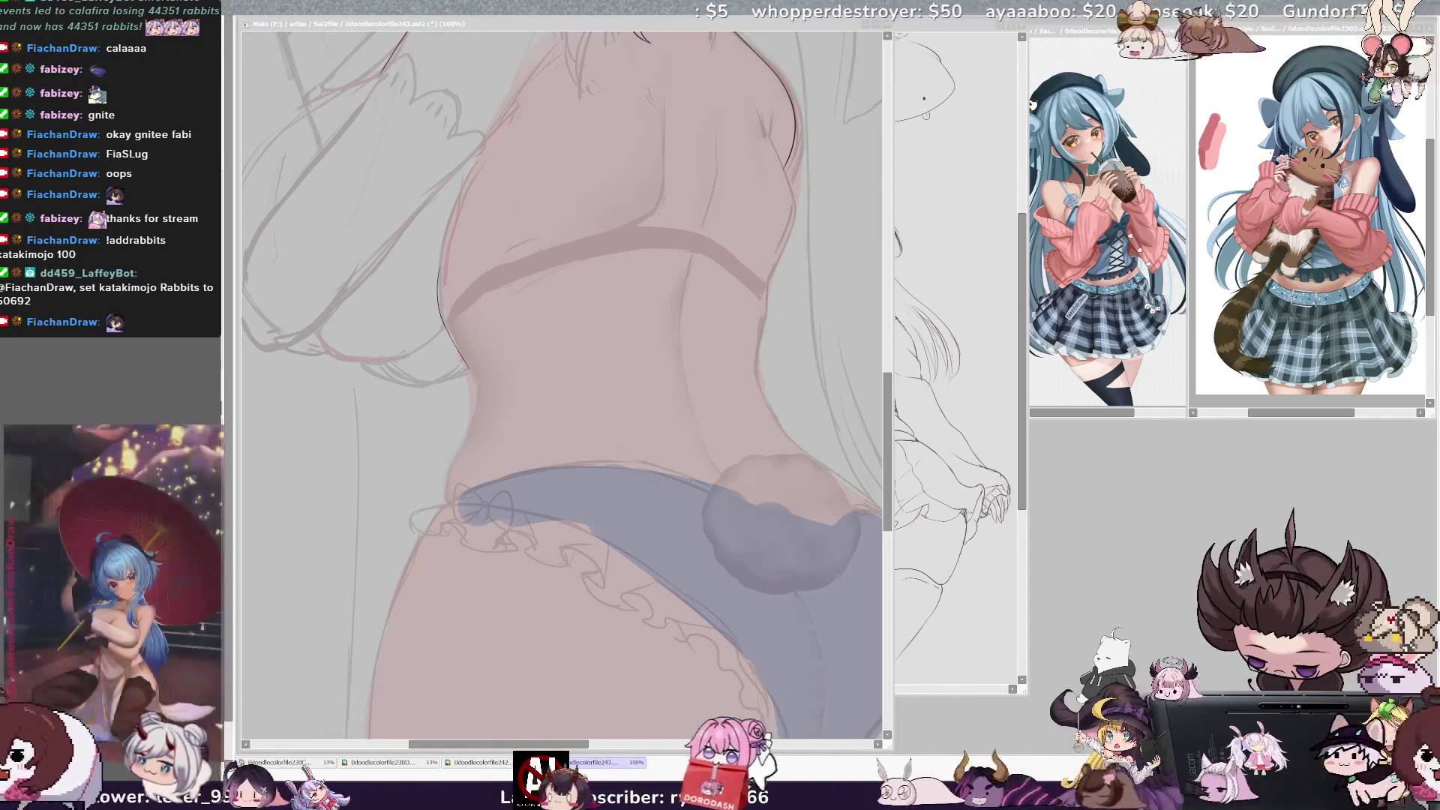
Draw the torso's side contour, undo it, and redraw a short contour along the torso edge
key("h")
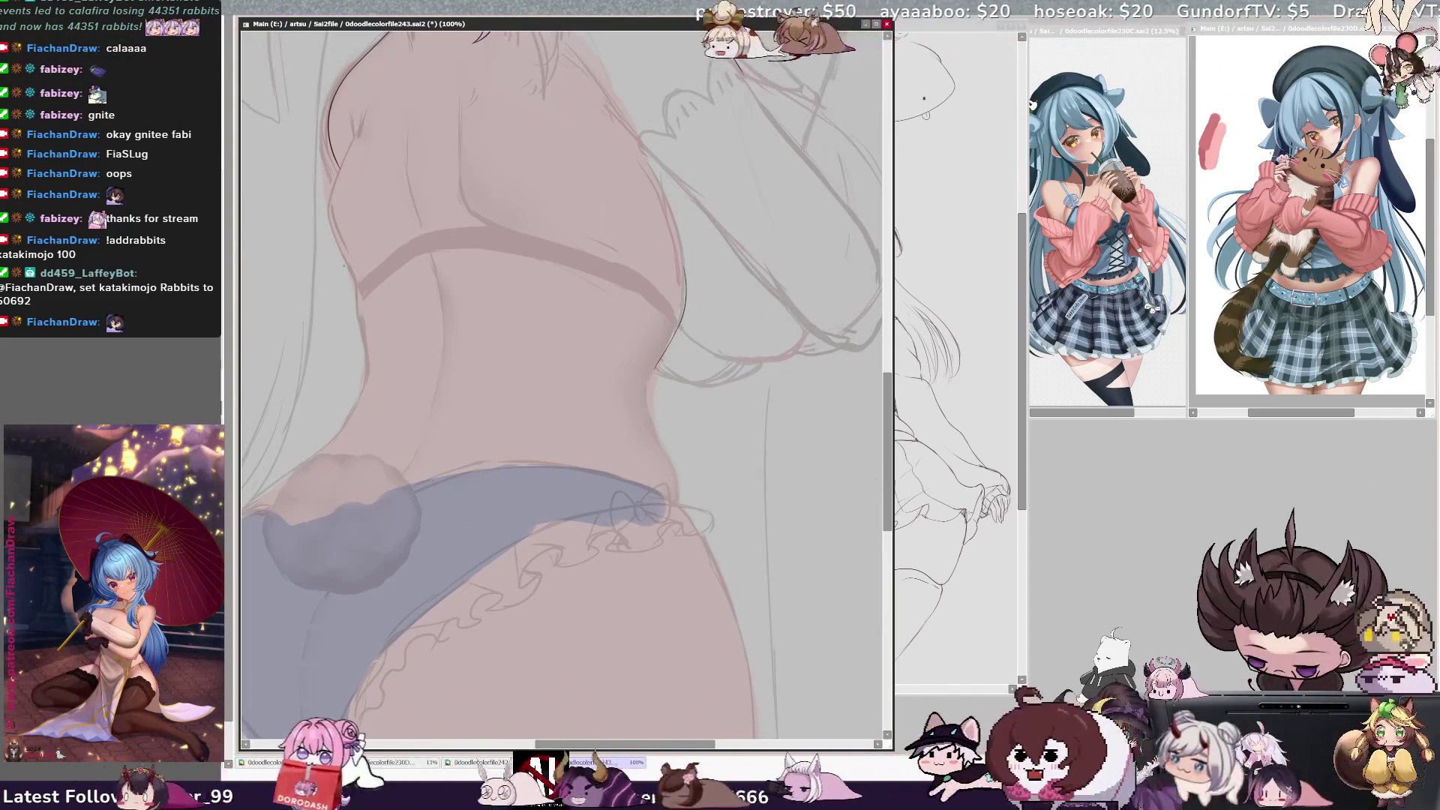
left_click_drag(352, 297, 370, 407)
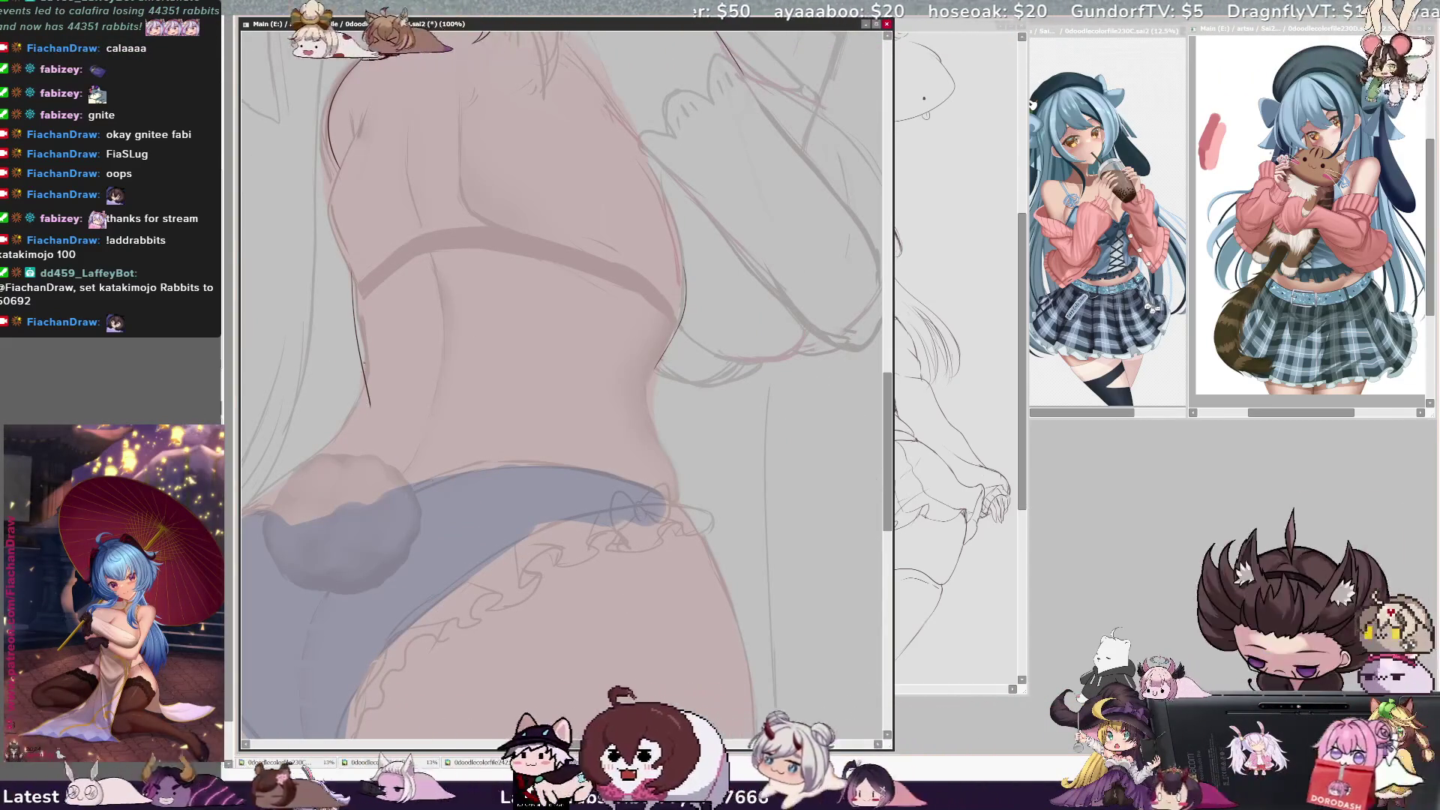
key("h")
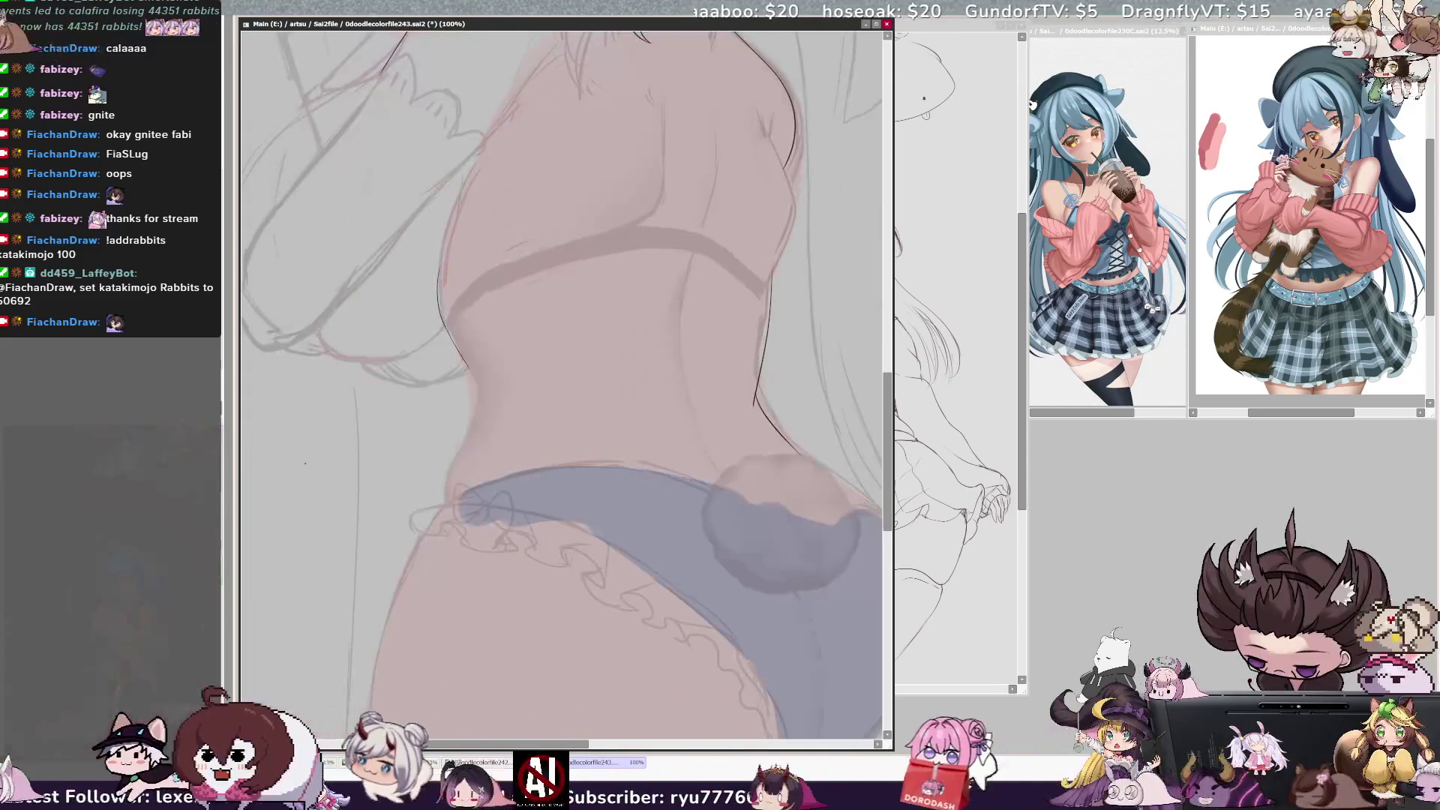
key("ctrl+z")
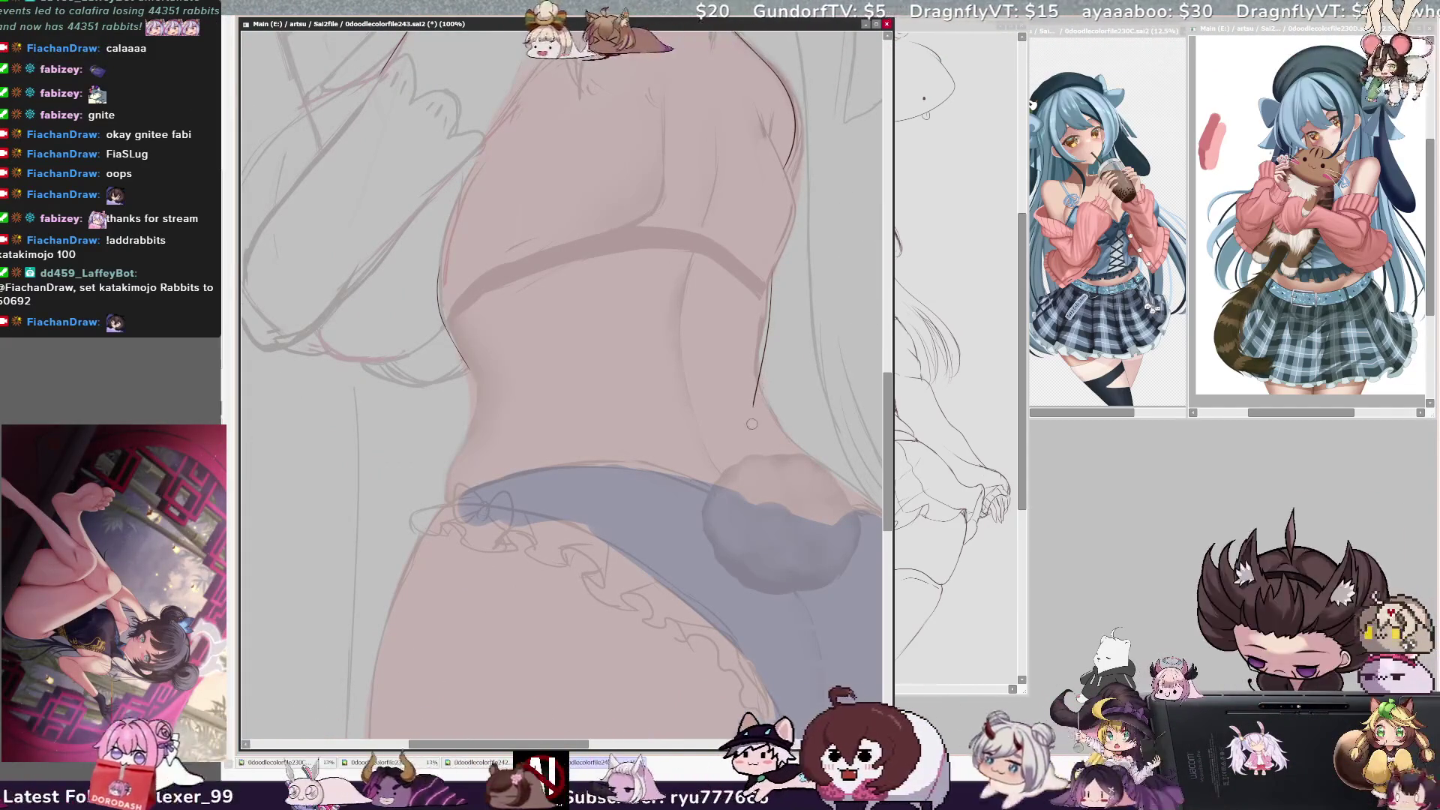
key("ctrl+z")
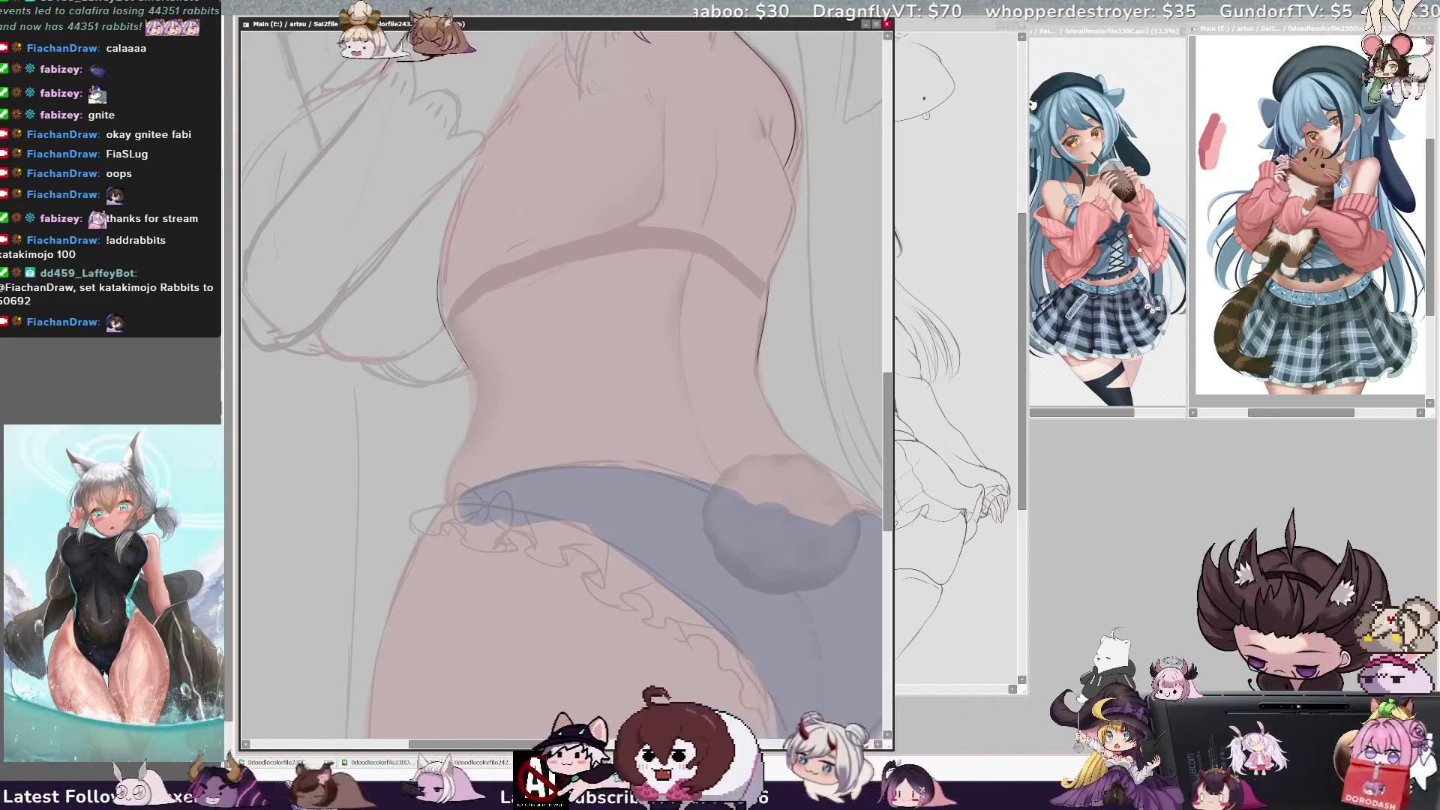
mouse_move(756, 355)
left_mouse_down()
mouse_move(775, 415)
mouse_move(882, 492)
left_mouse_up()
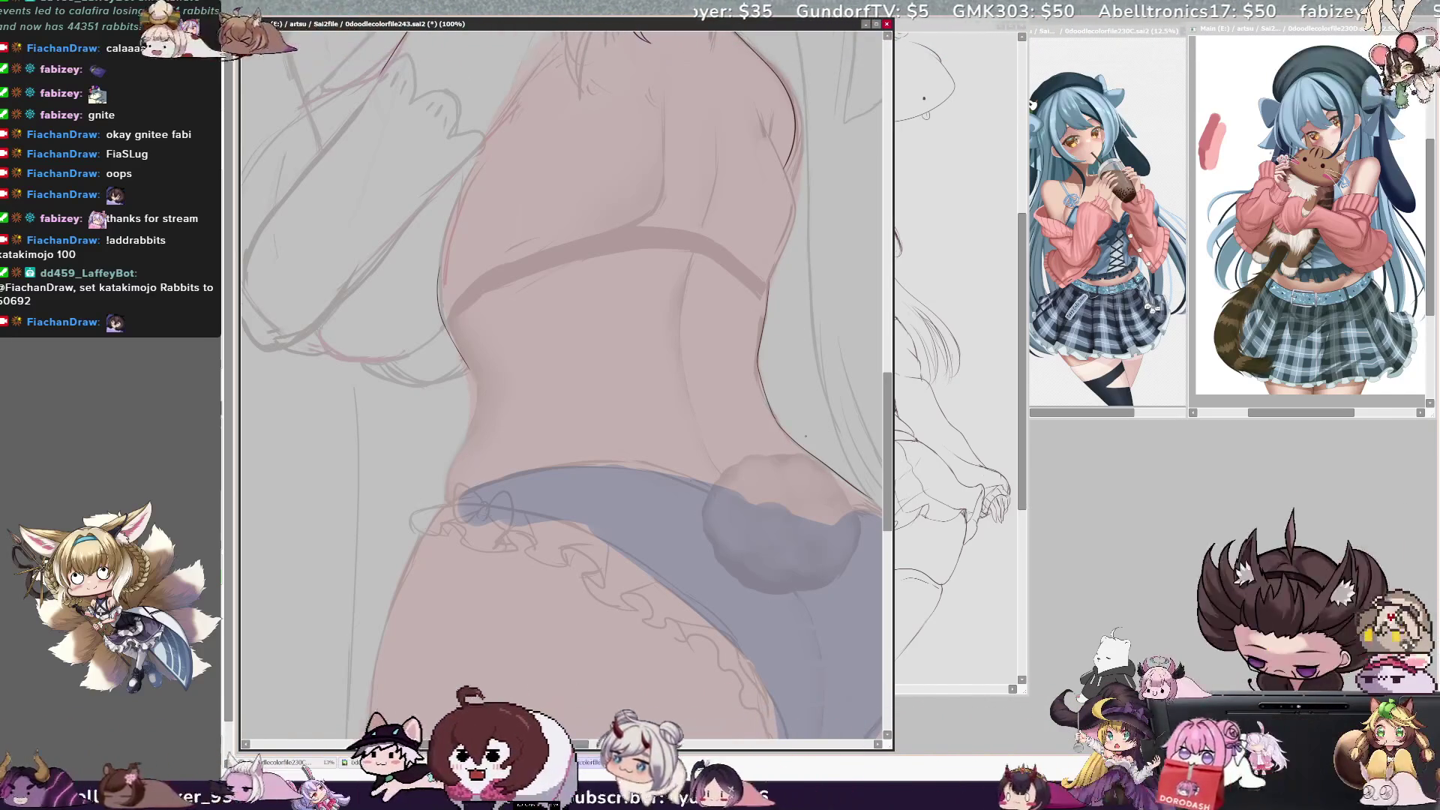
Extend the waist contour toward the hip, undoing an overlong stroke, and mirror the view to check it
left_click_drag(468, 366, 463, 412)
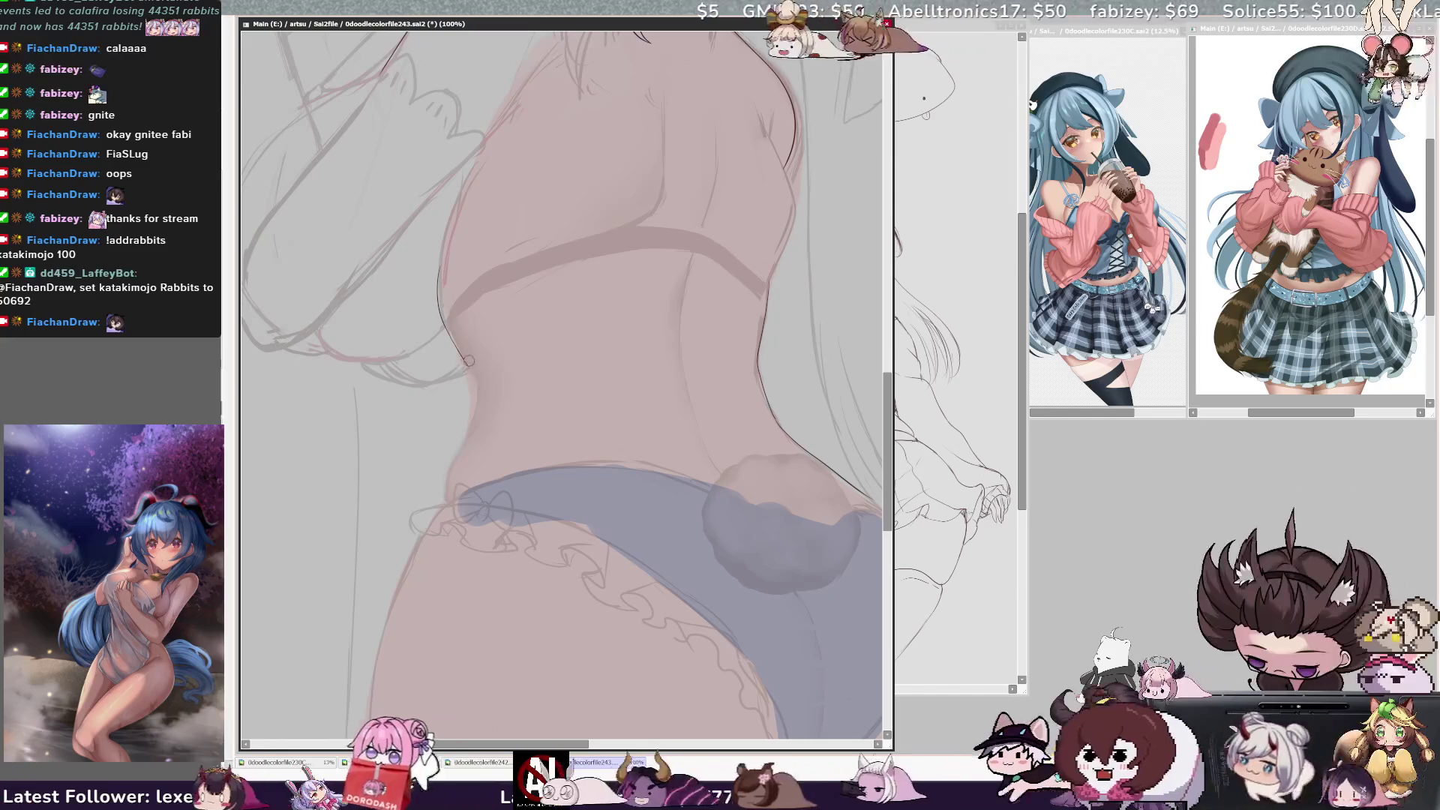
left_click_drag(472, 386, 446, 498)
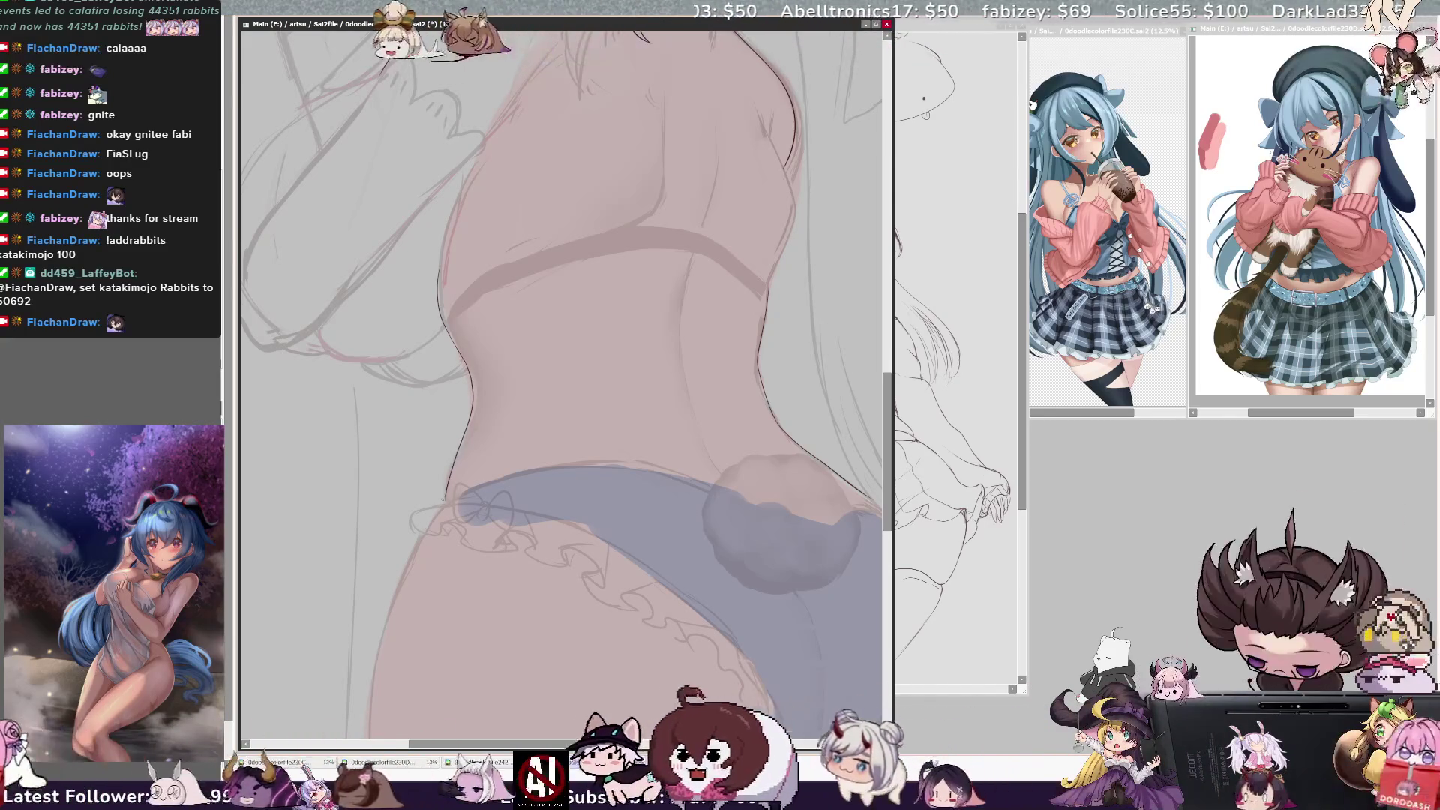
key("ctrl+z")
key("ctrl+z")
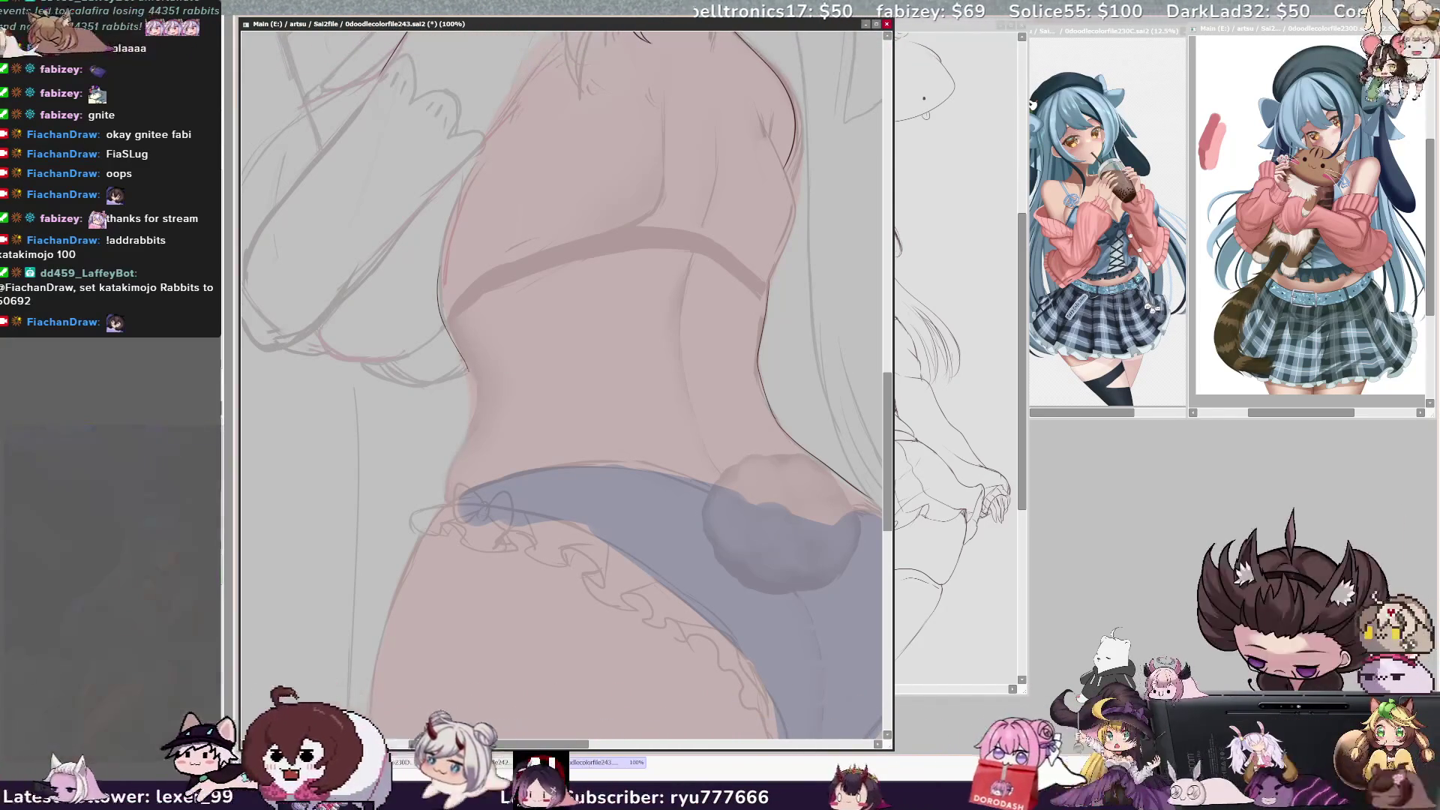
left_click_drag(473, 405, 460, 447)
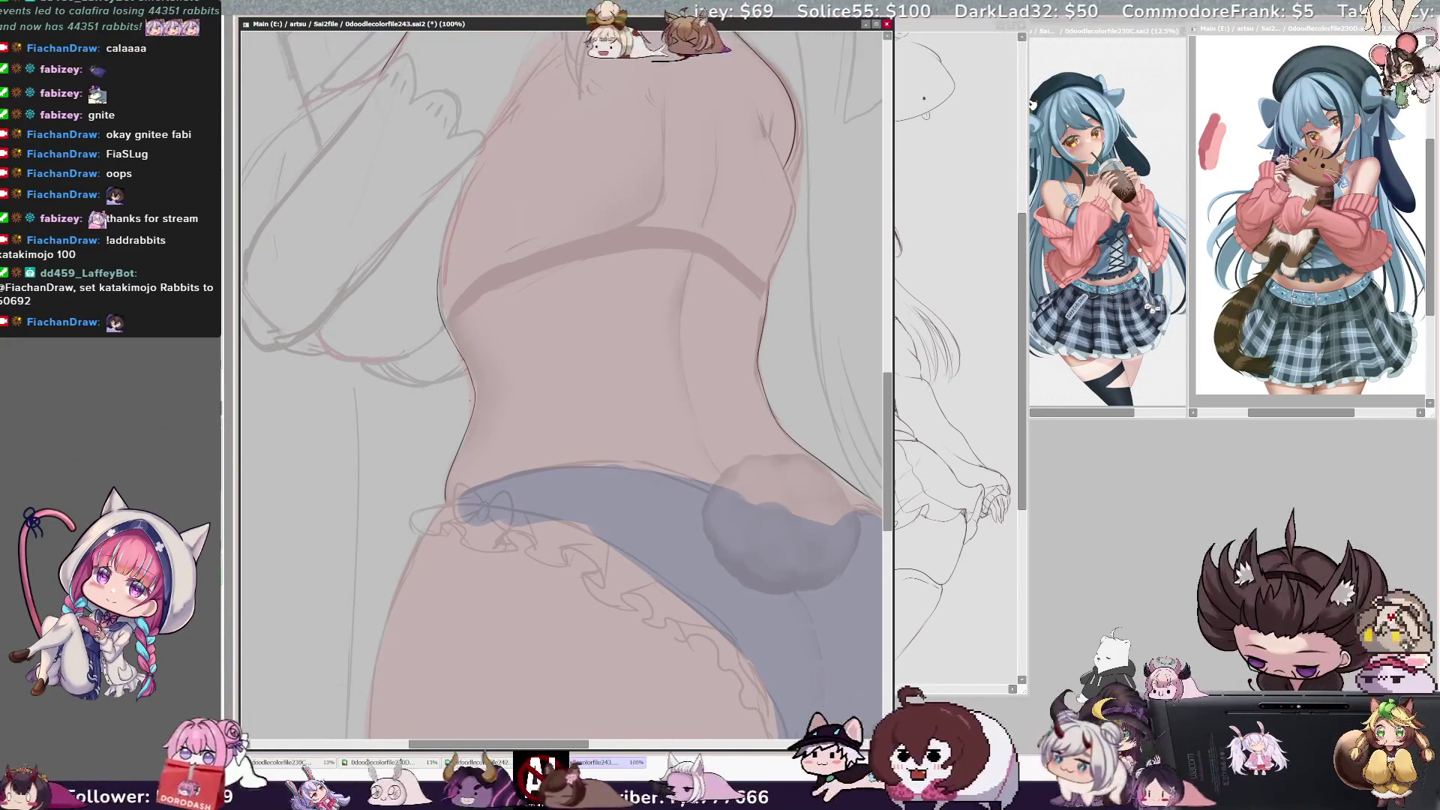
key("h")
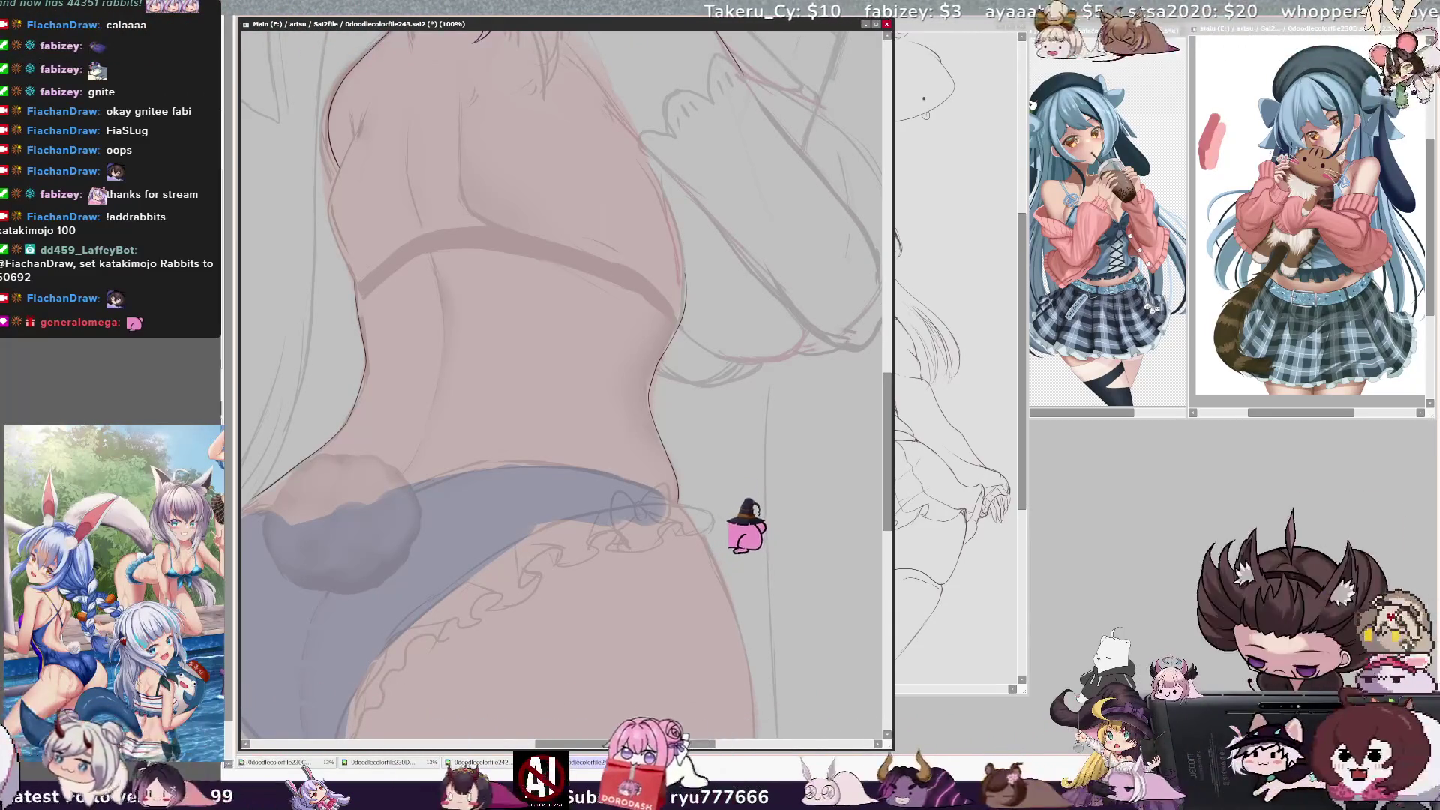
key("h")
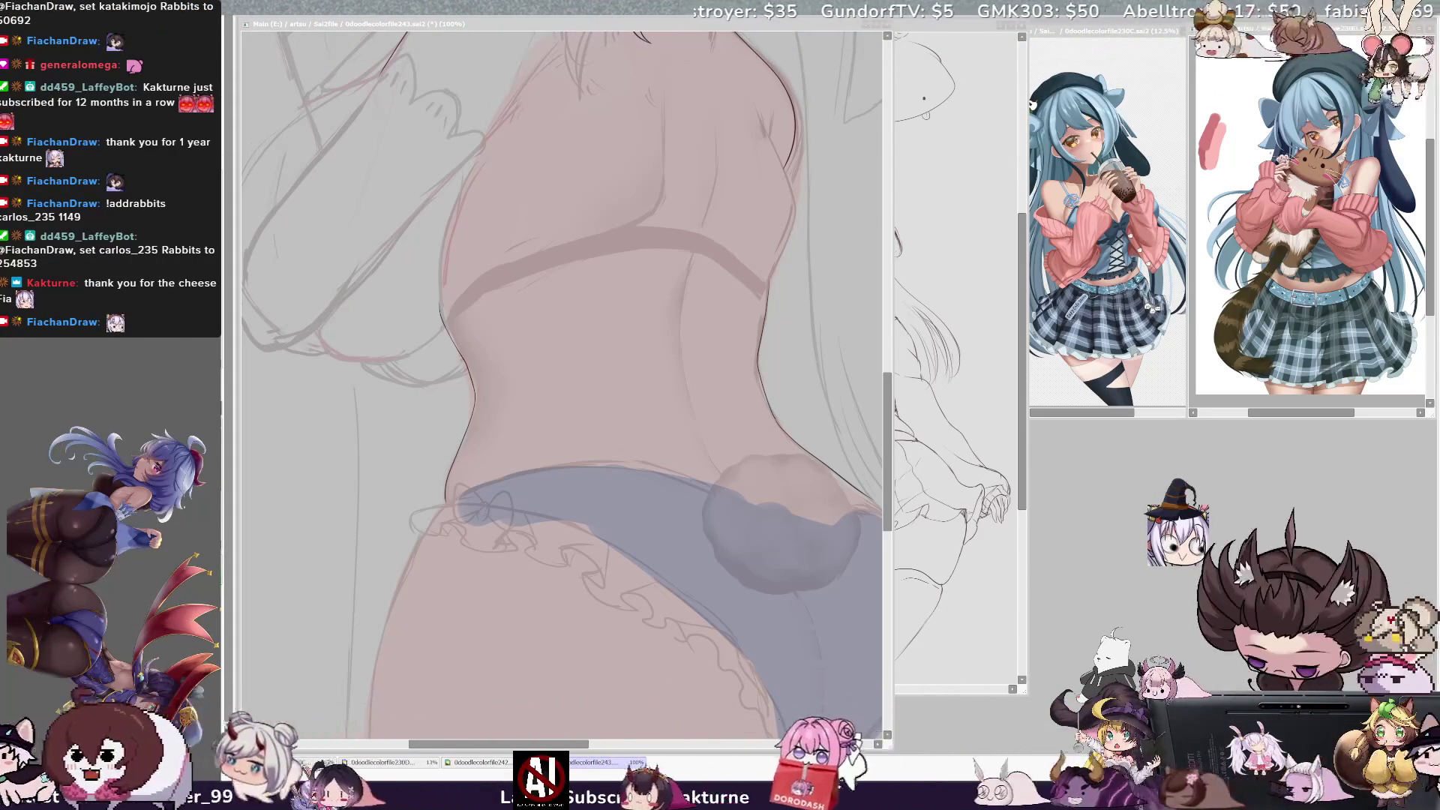
scroll(563, 382, "down", 5)
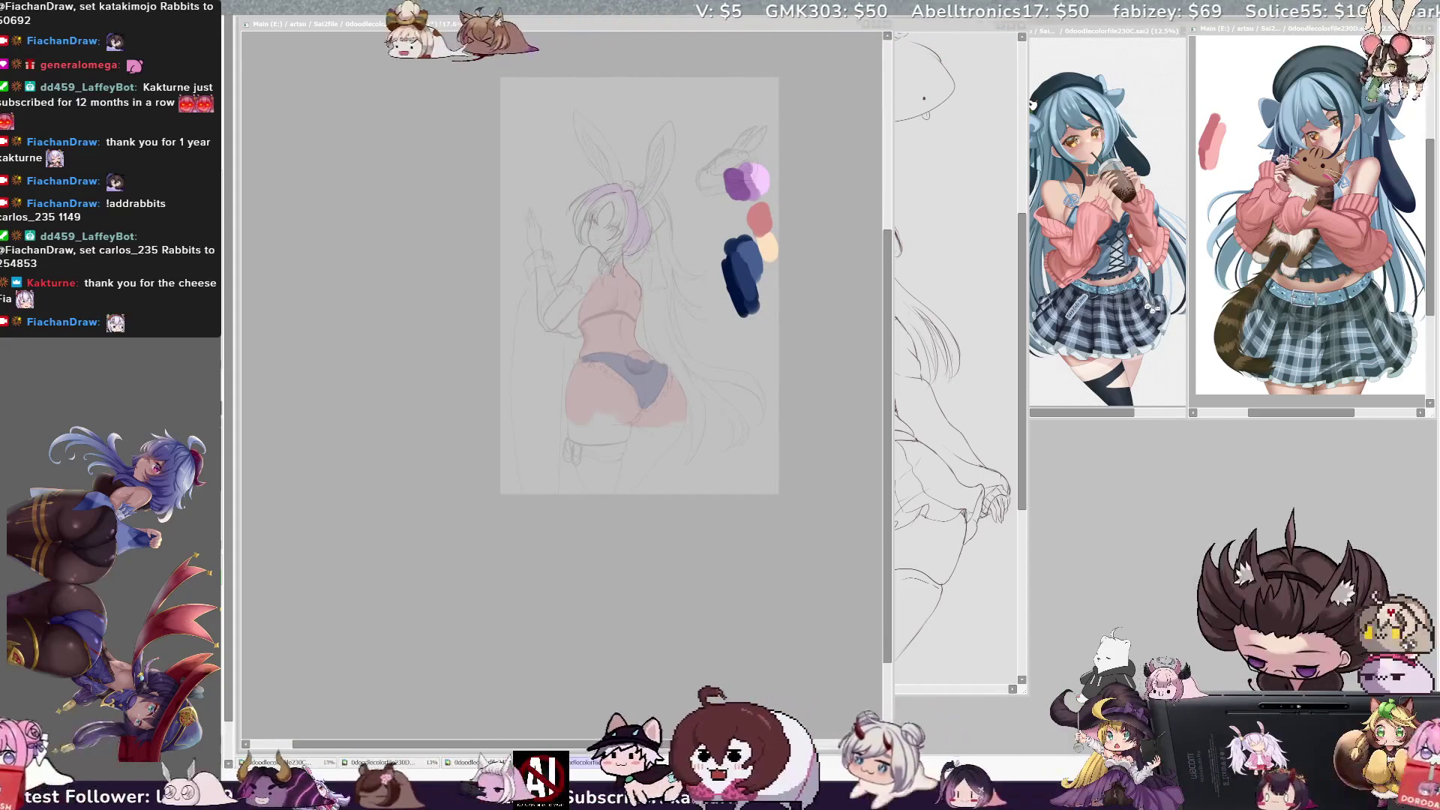
scroll(628, 207, "up", 3)
scroll(780, 218, "up", 1)
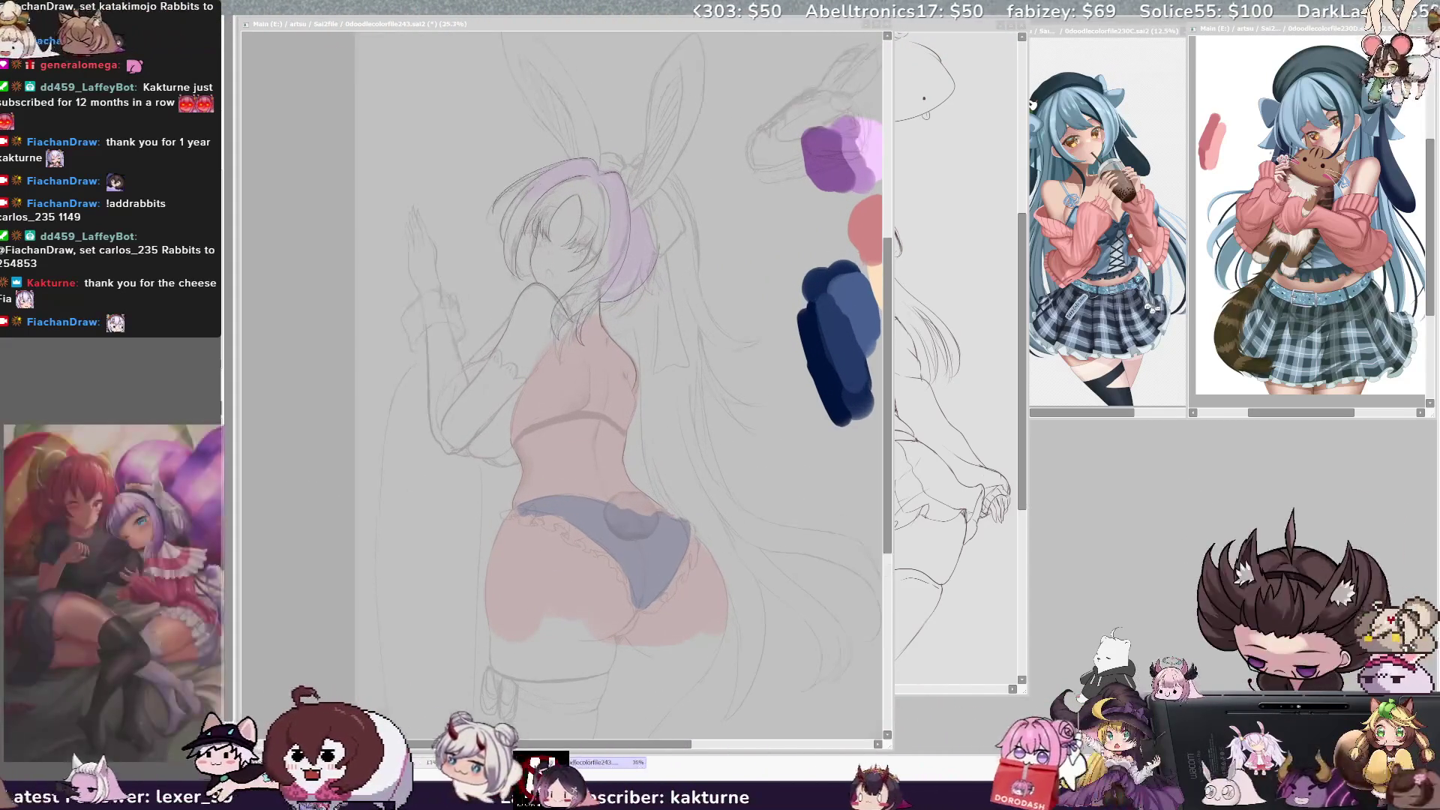
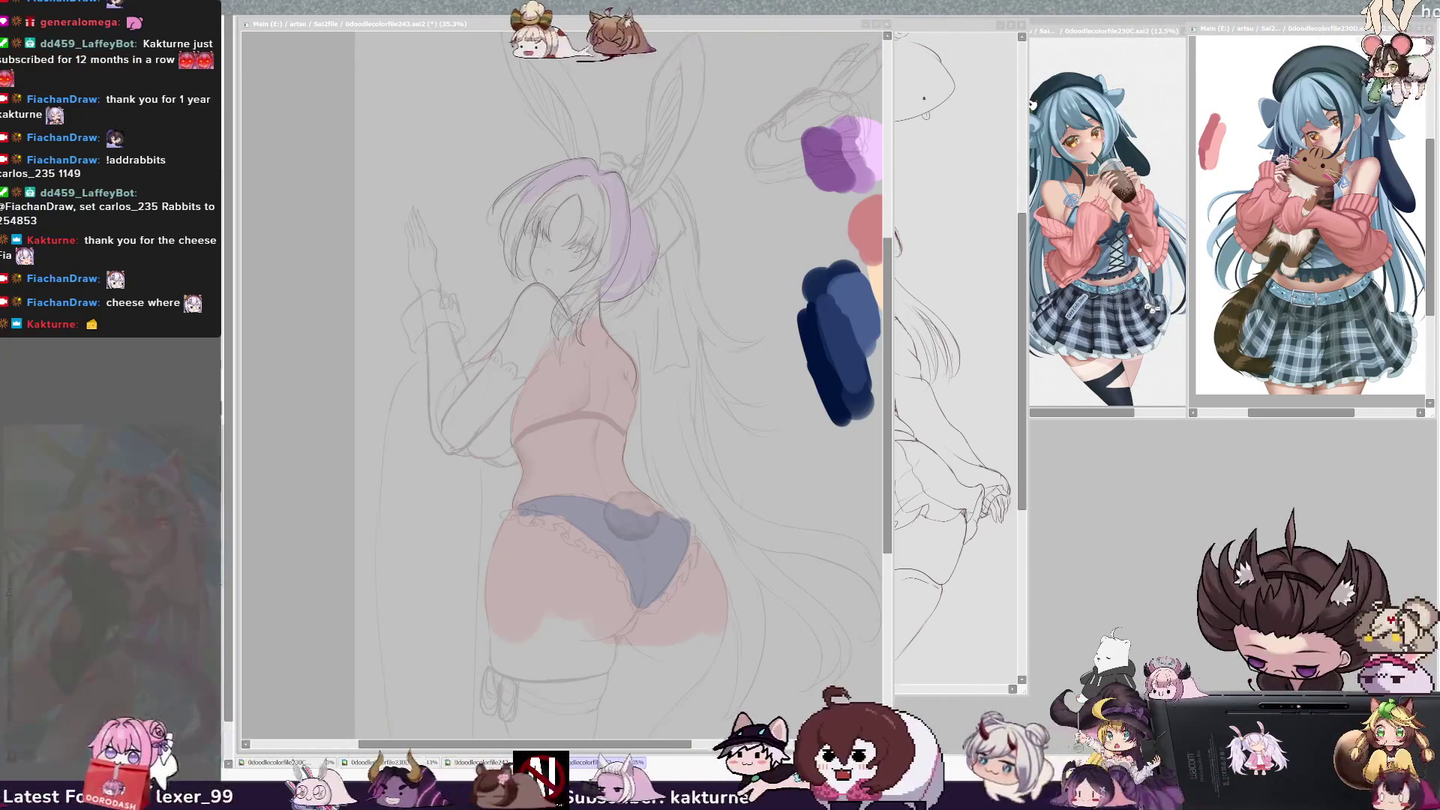
Zoom out to check the whole figure mirrored, then flip back to normal
key("alt+Tab")
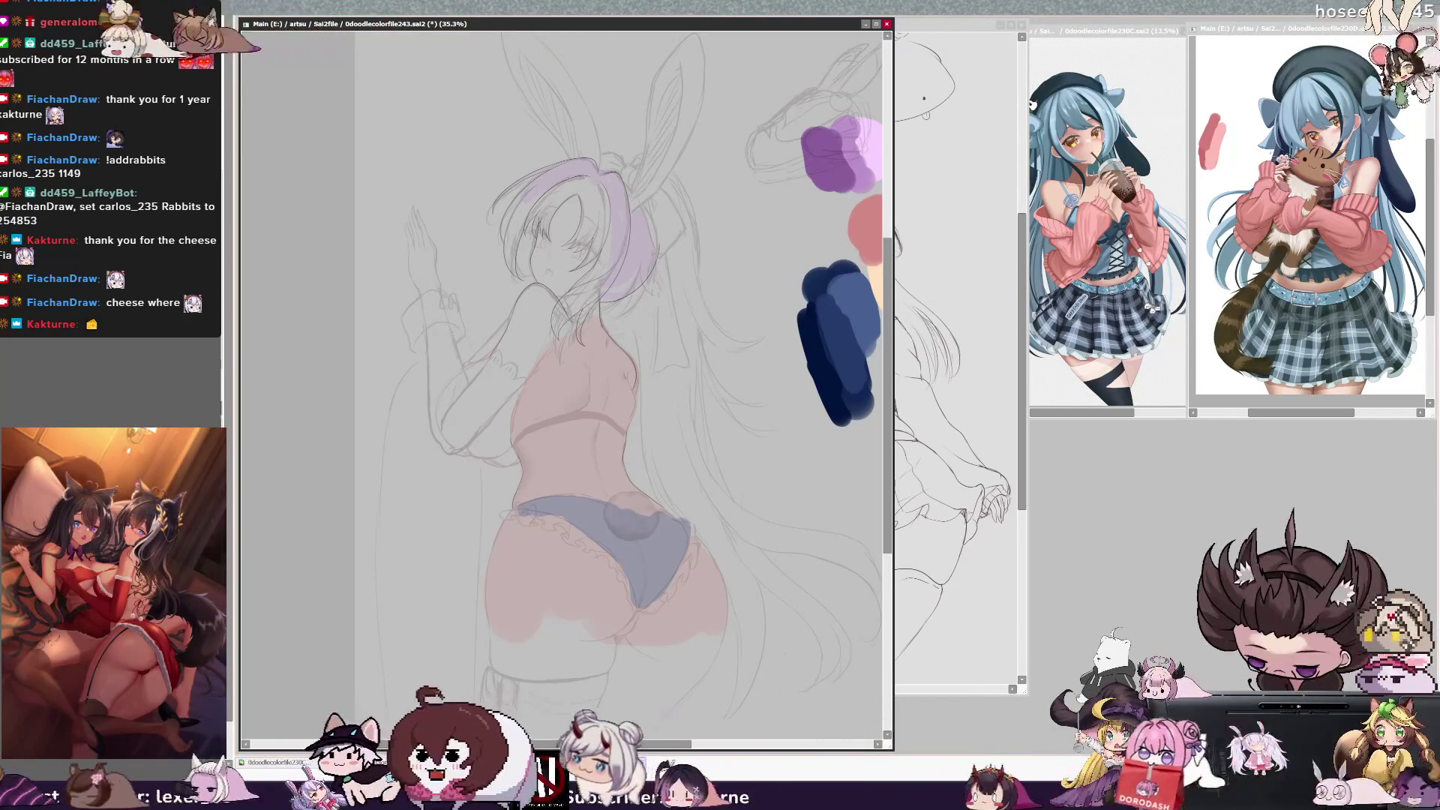
scroll(557, 368, "up", 2)
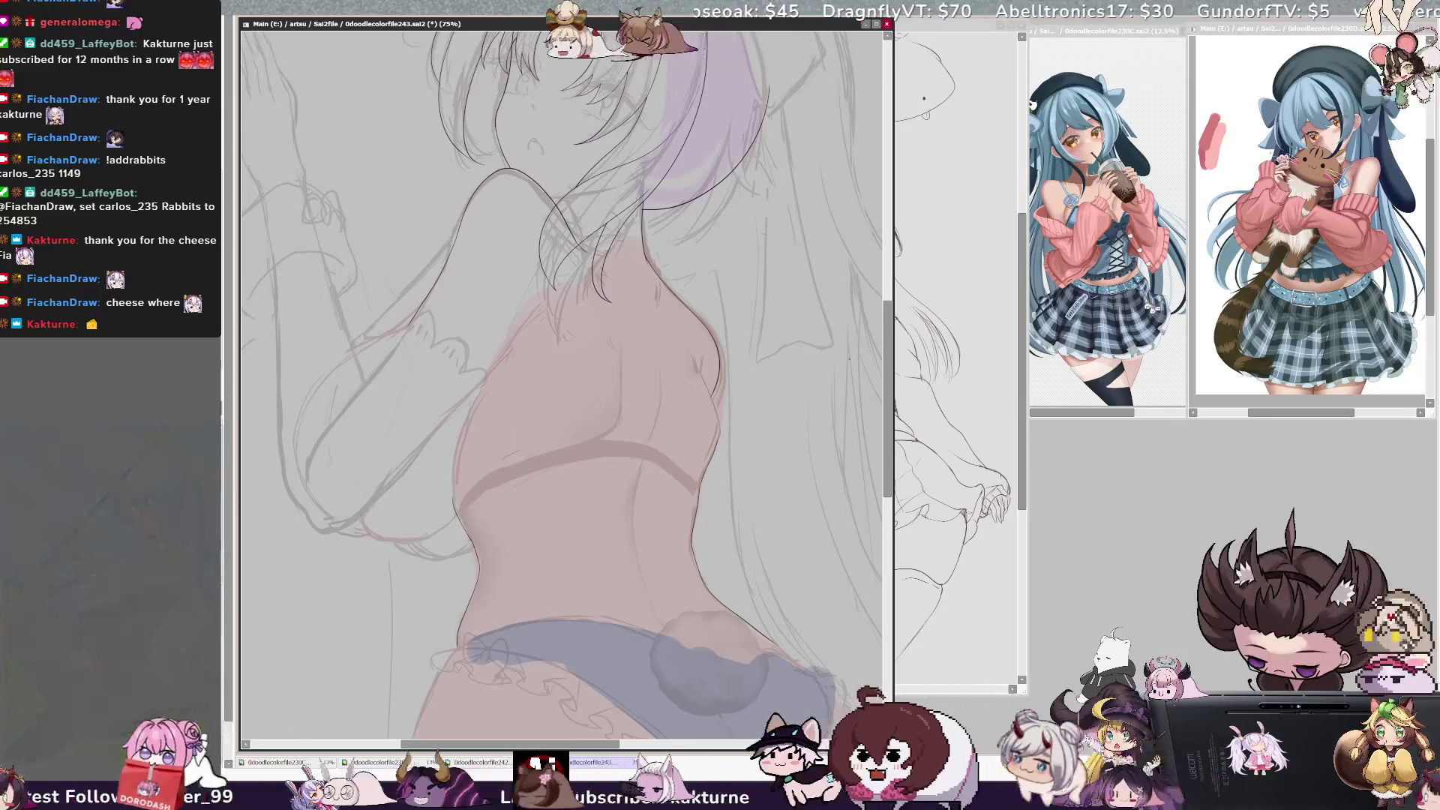
left_click_drag(888, 371, 891, 397)
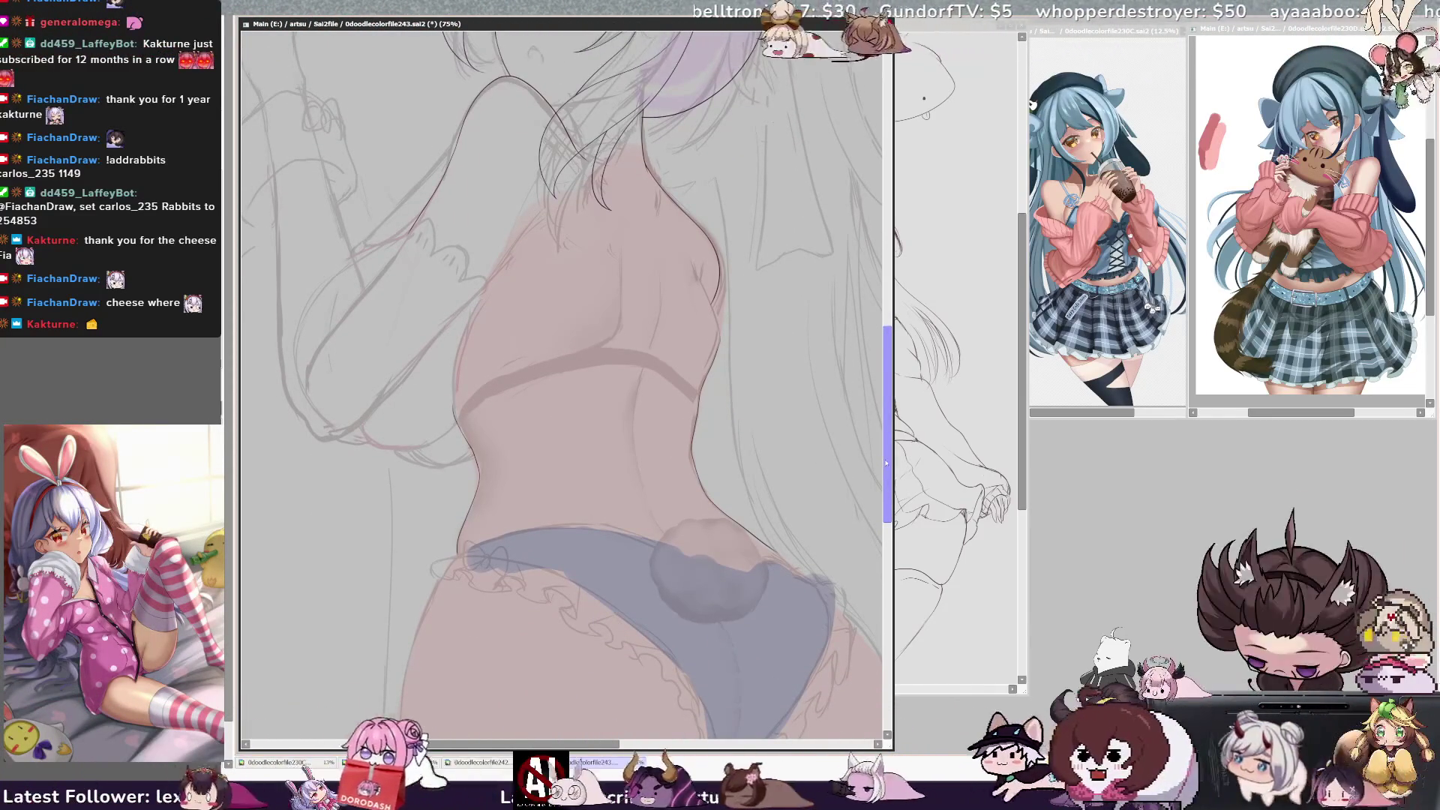
left_click_drag(886, 465, 886, 456)
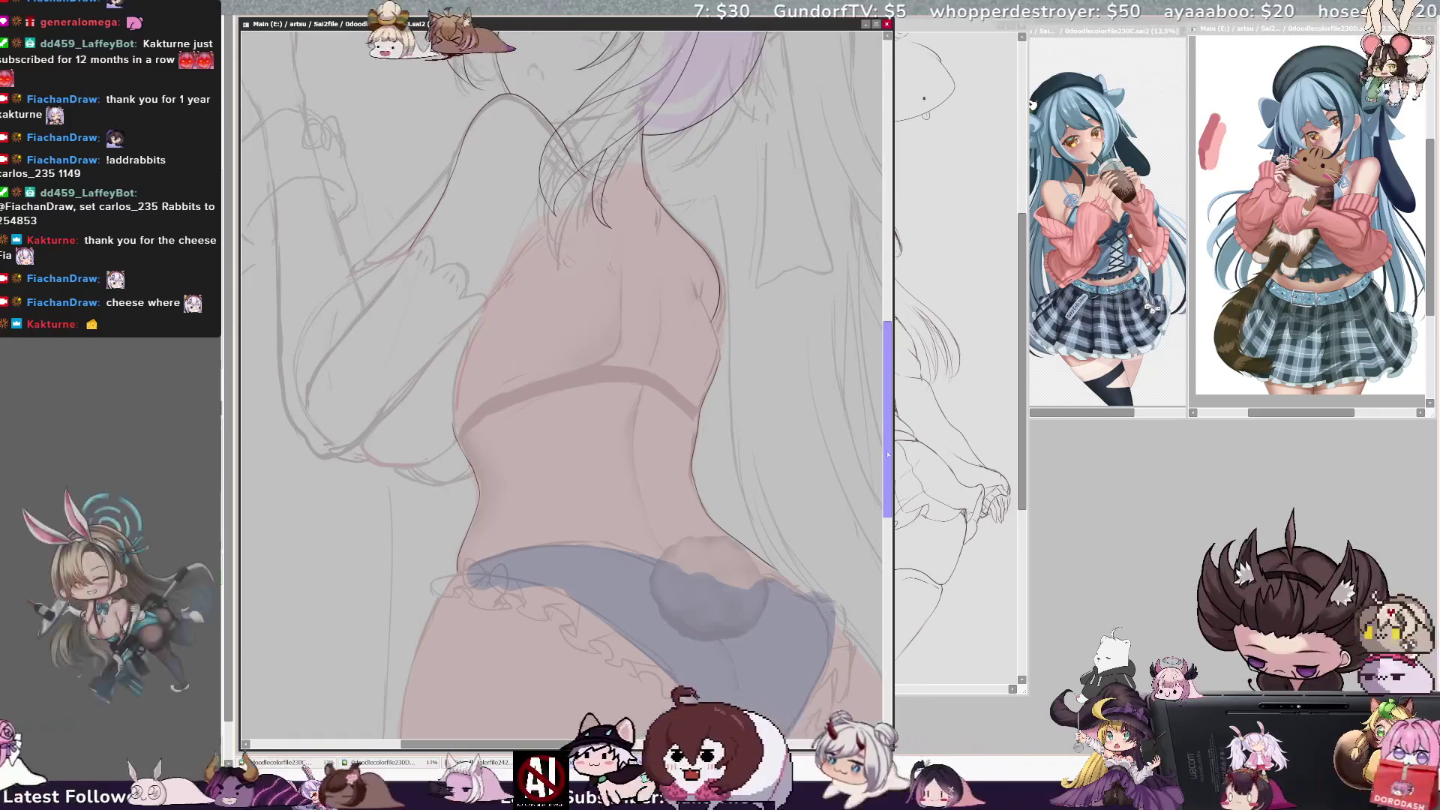
key("ctrl+minus")
key("ctrl+minus")
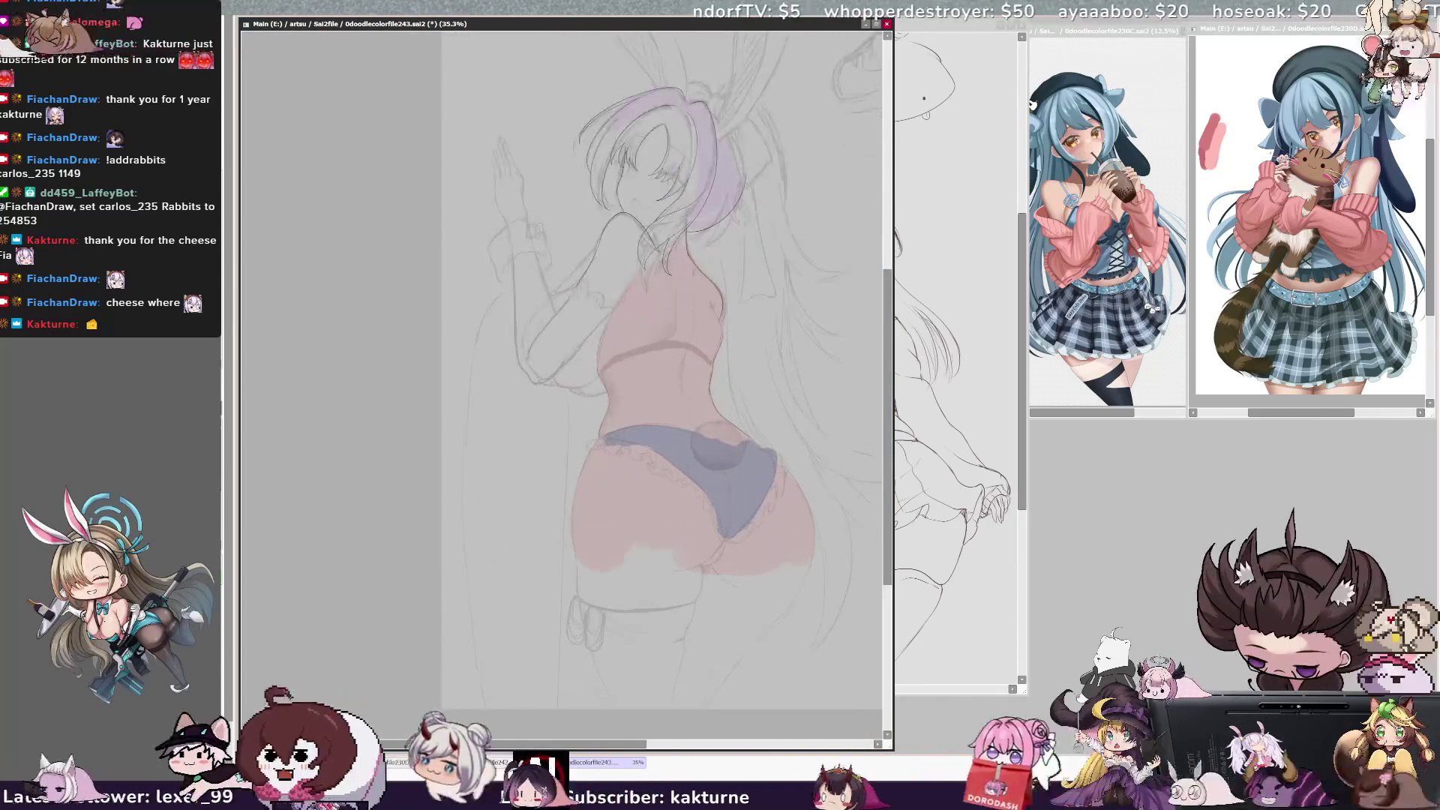
key("h")
scroll(462, 375, "left", 3)
key("ctrl+minus")
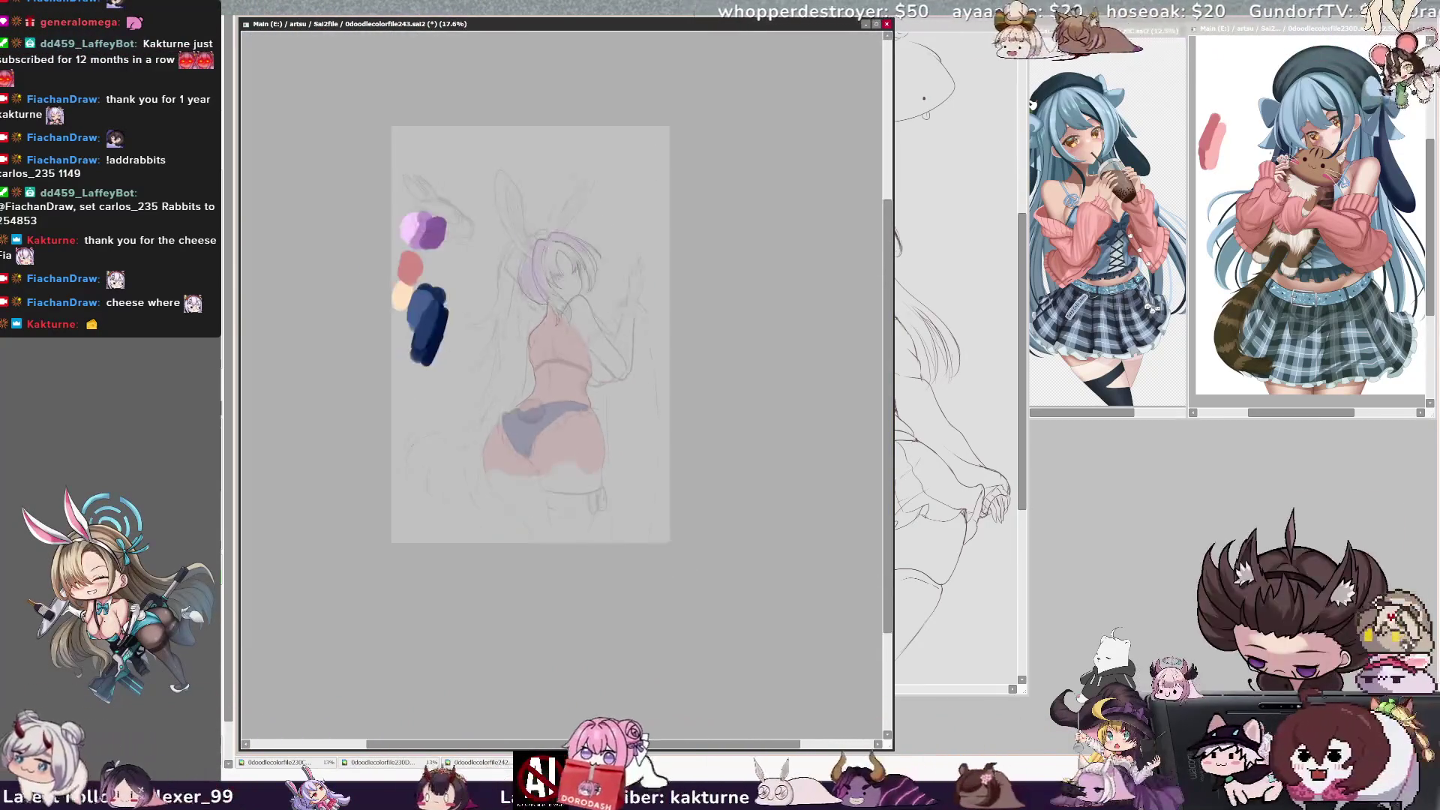
key("ctrl+plus")
key("ctrl+plus")
key("h")
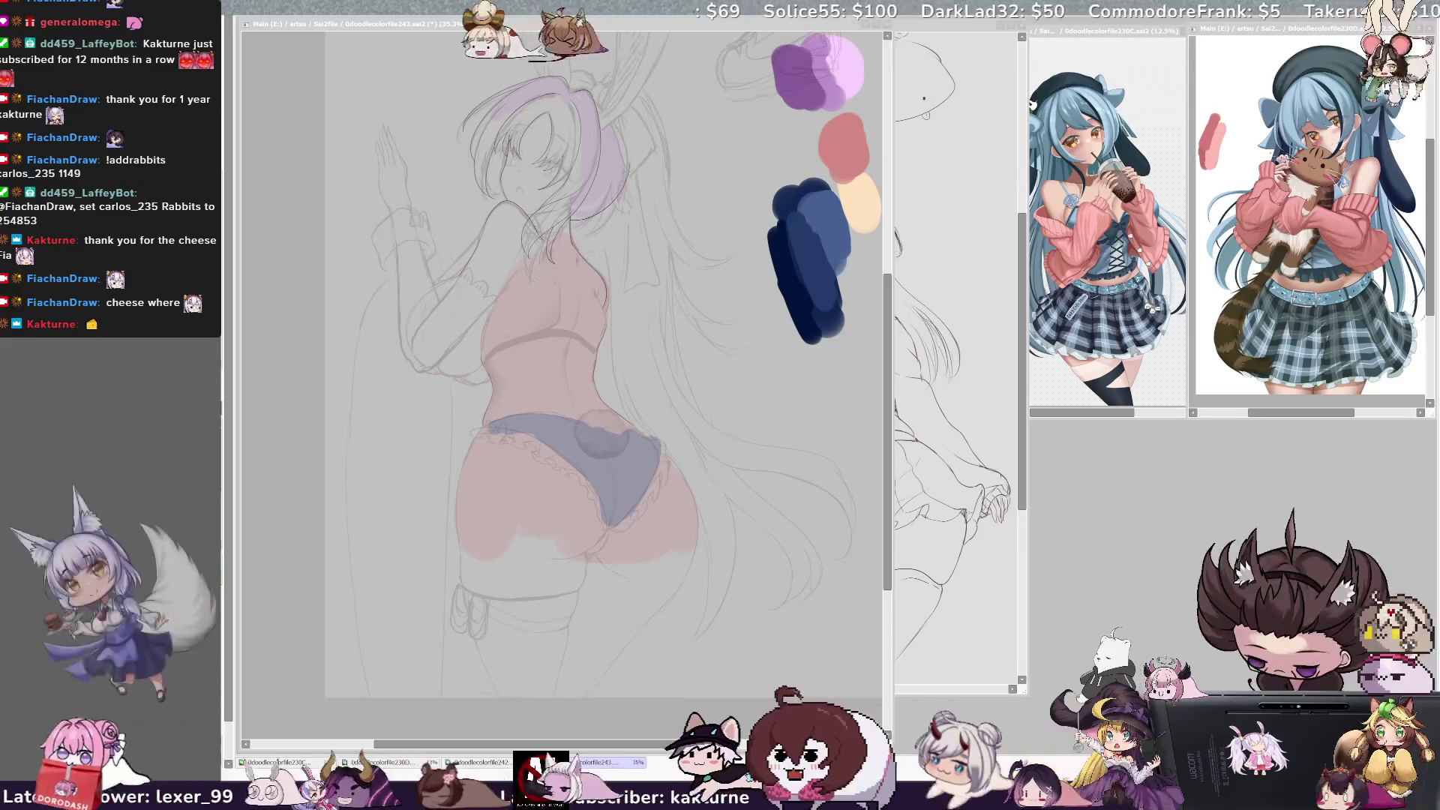
Zoom to 75% on the hips, mirror the view and rotate it about 60° counterclockwise
key("alt+Tab")
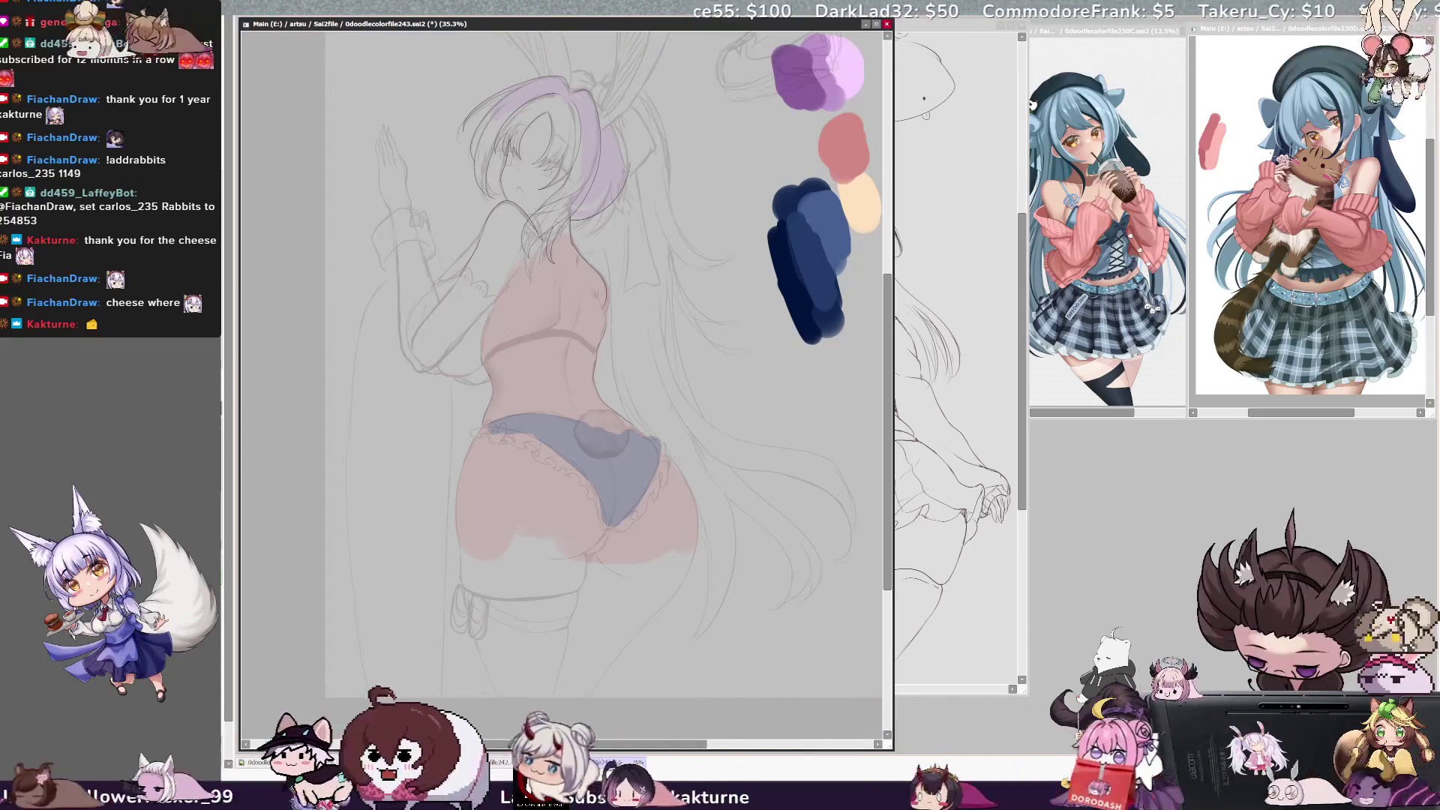
left_click_drag(709, 744, 697, 744)
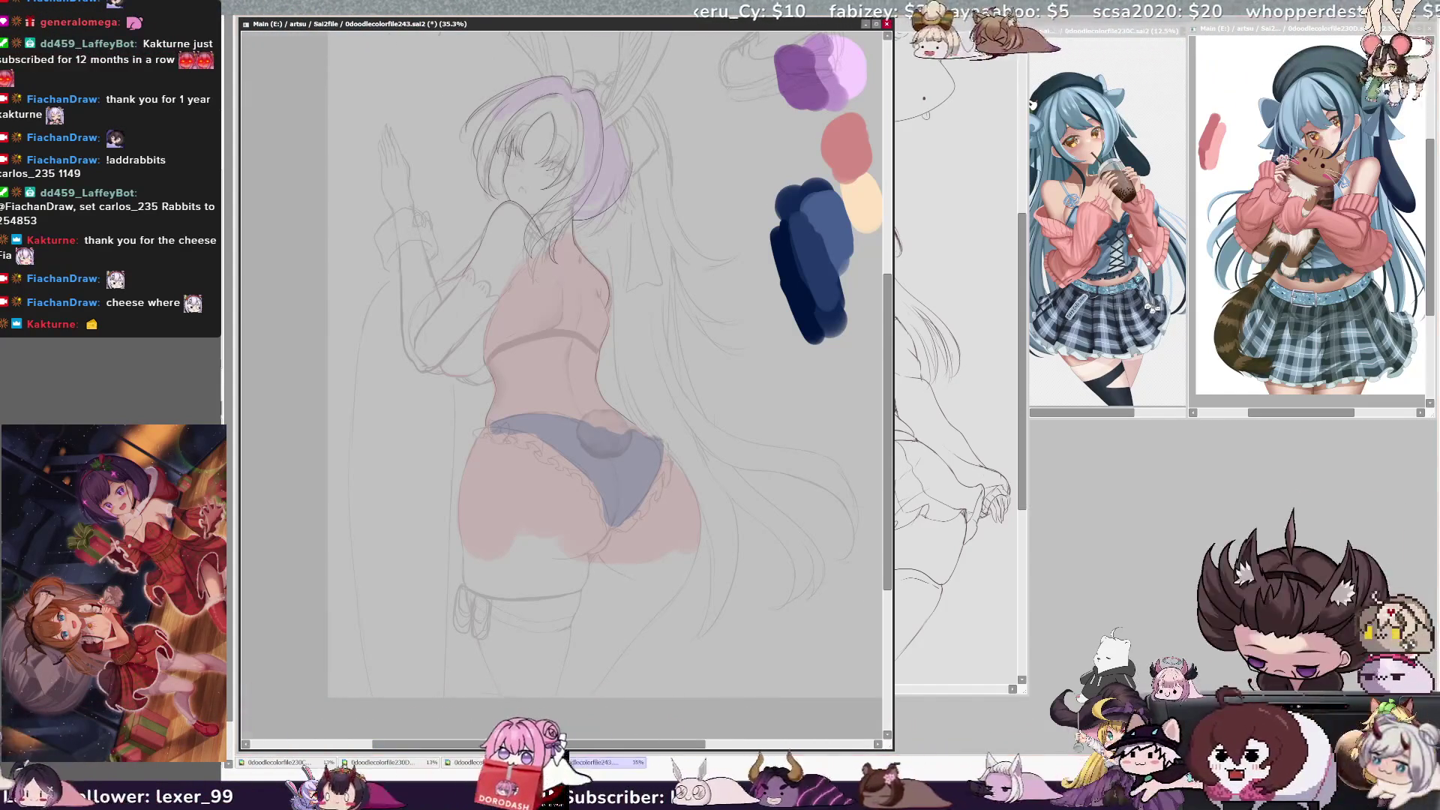
key("ctrl+plus")
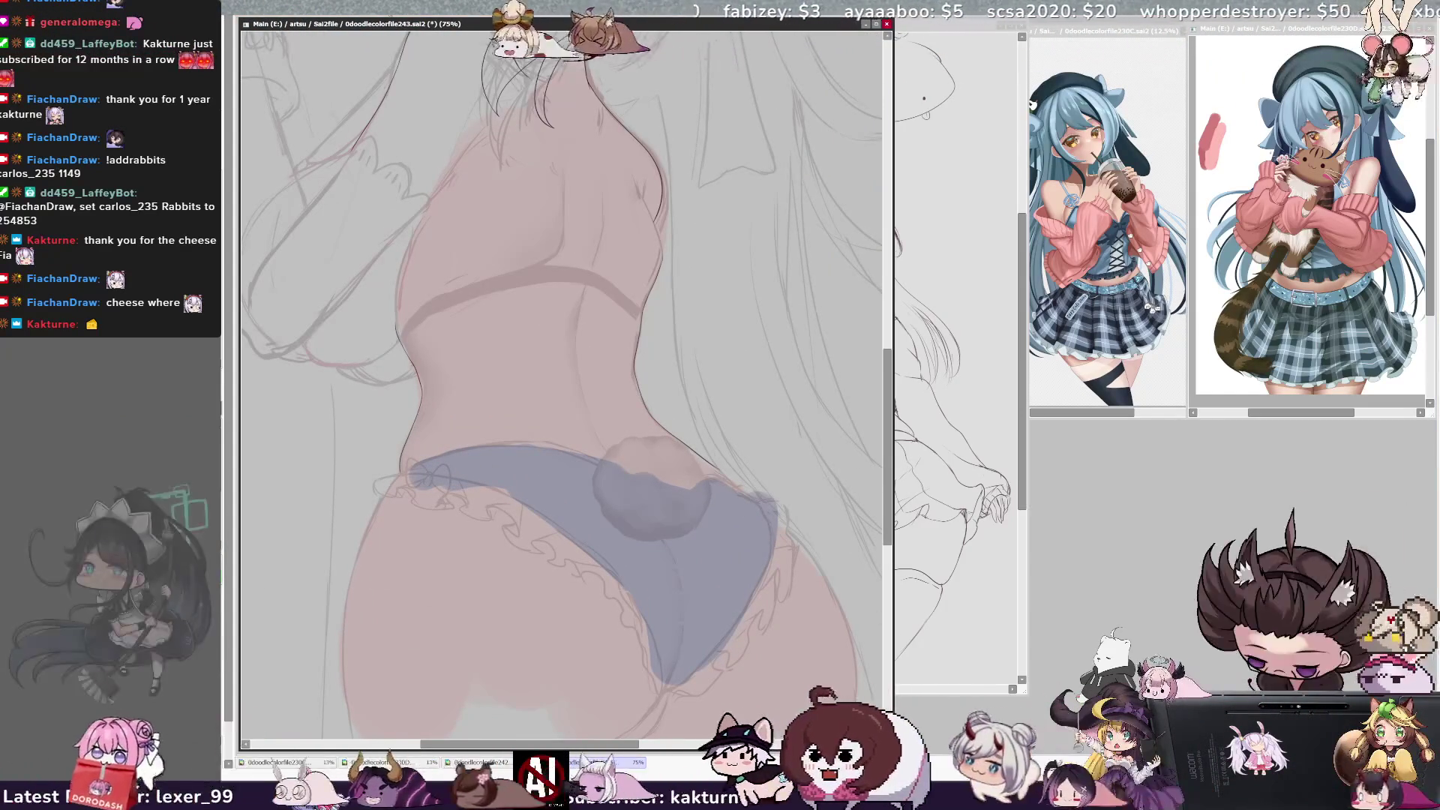
mouse_move(889, 425)
left_mouse_down()
mouse_move(889, 462)
mouse_move(886, 430)
left_mouse_up()
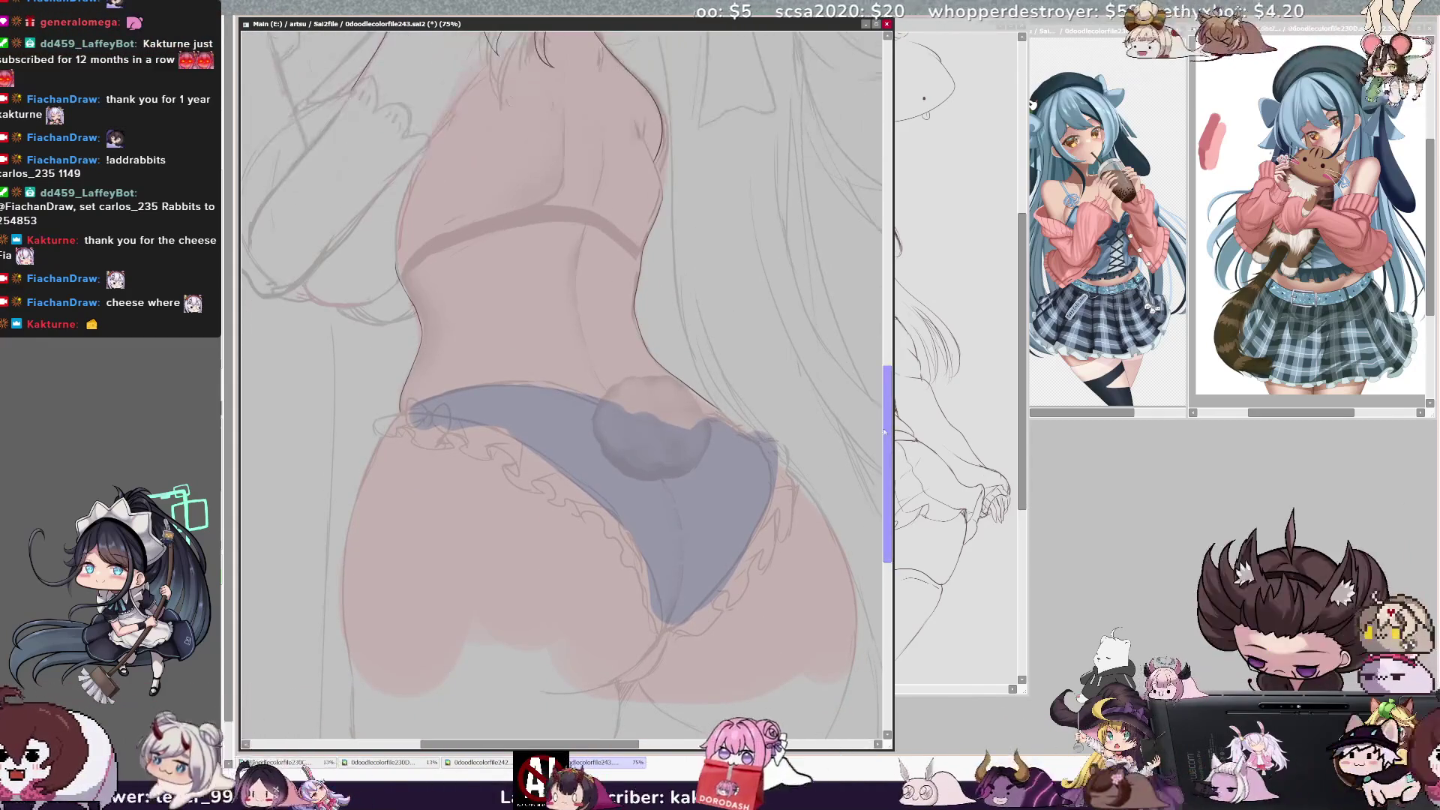
key("h")
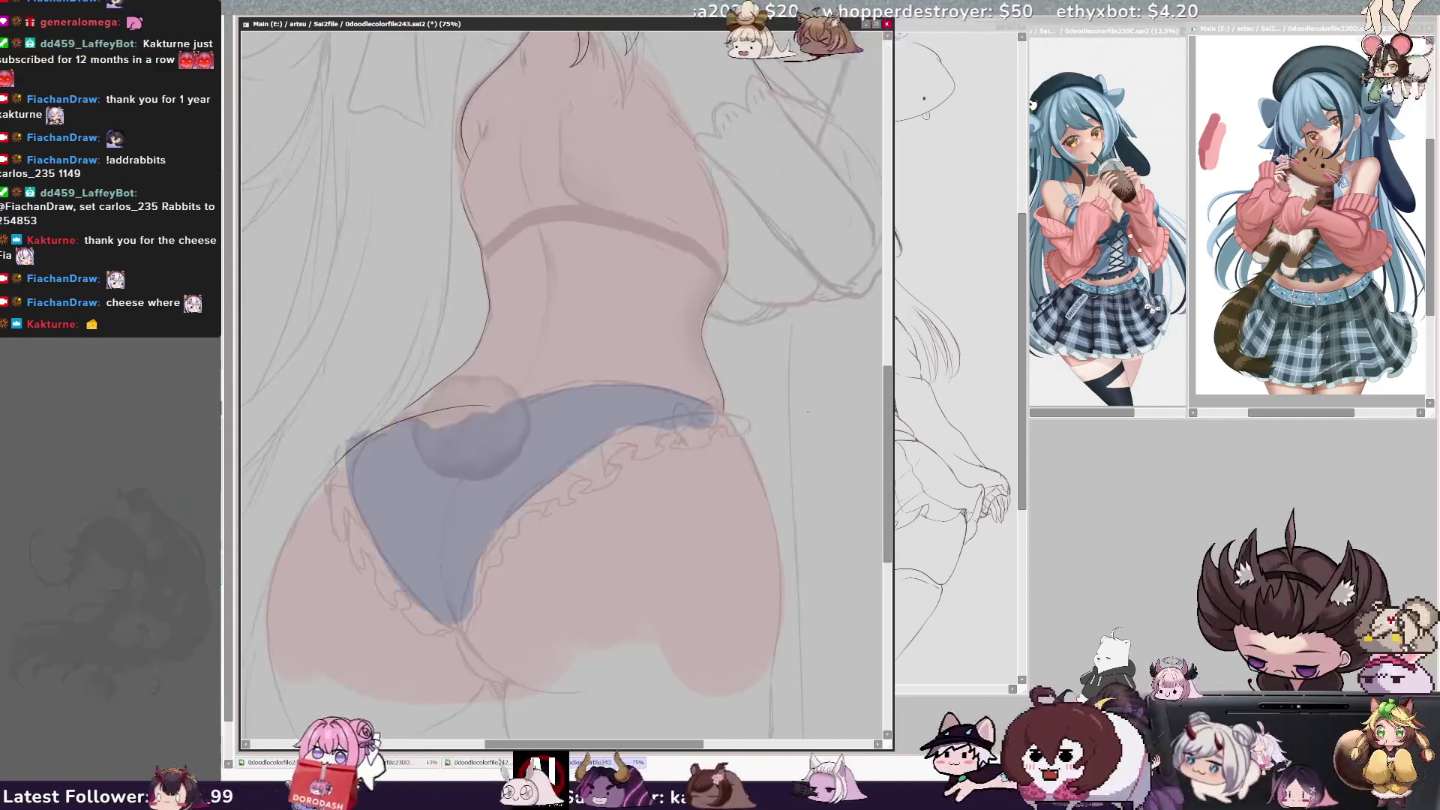
key("Delete")
key("Delete")
key("Delete")
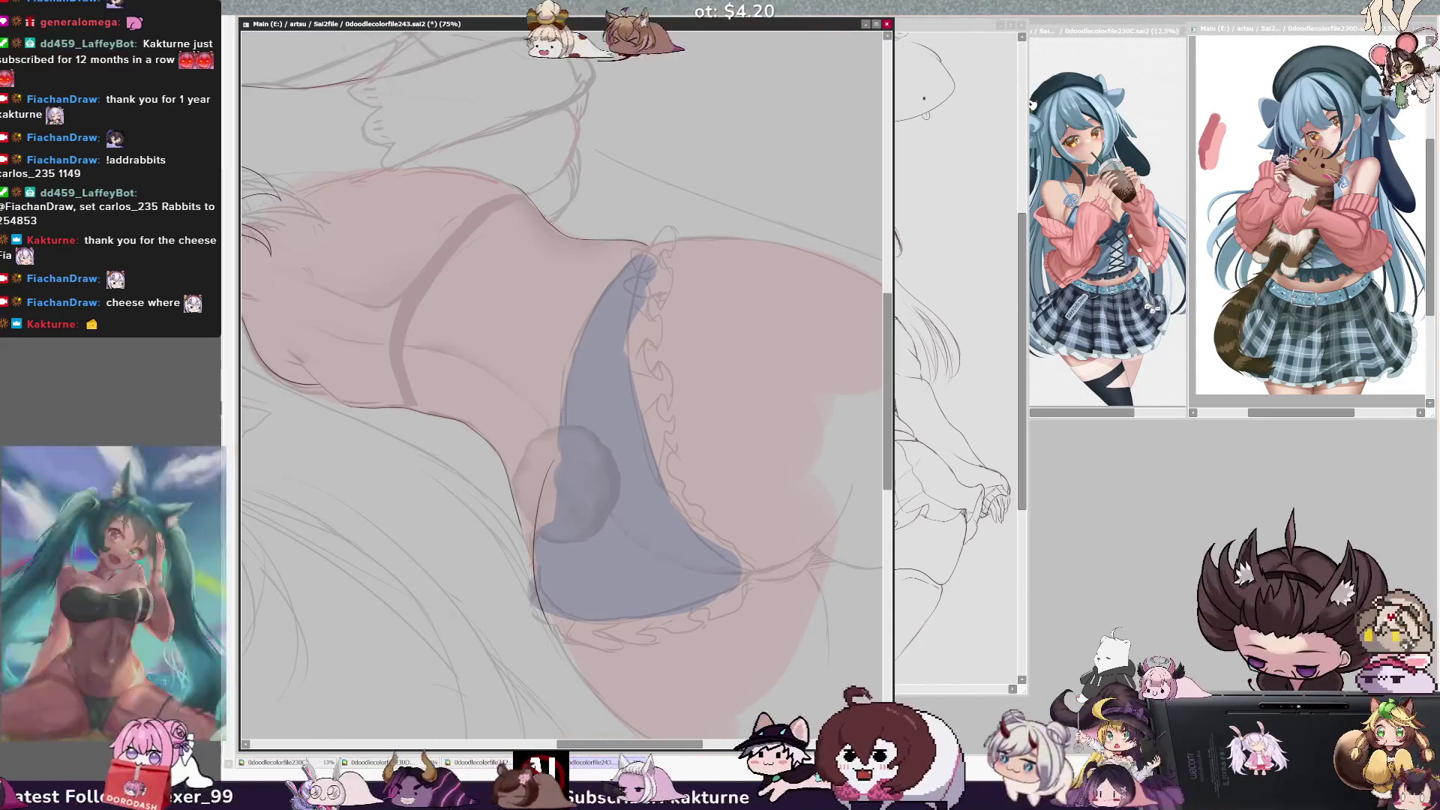
Lasso-select the grey tail blob, then rotate the view about 30° clockwise
mouse_move(527, 555)
left_mouse_down()
mouse_move(600, 669)
mouse_move(555, 418)
left_mouse_up()
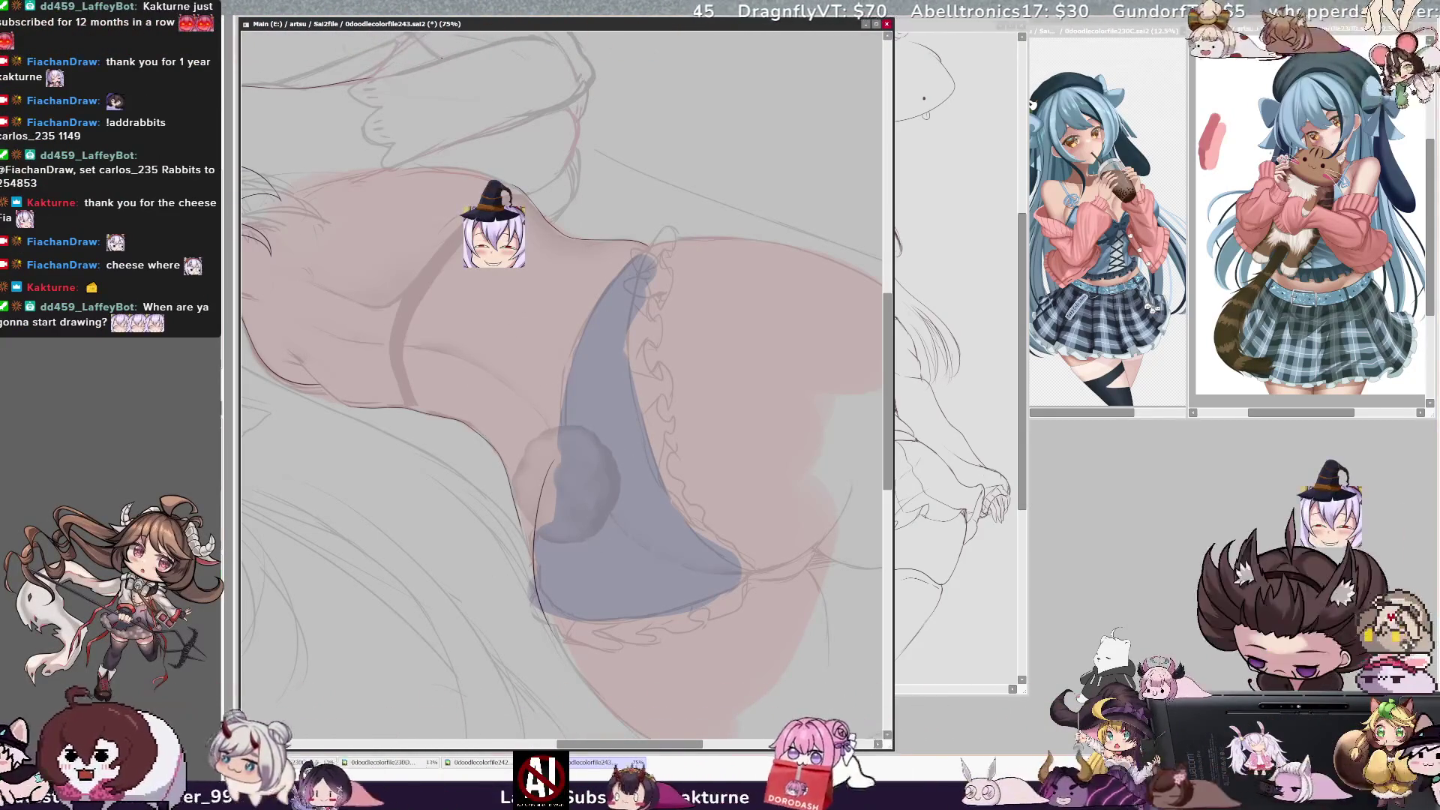
key("End")
key("End")
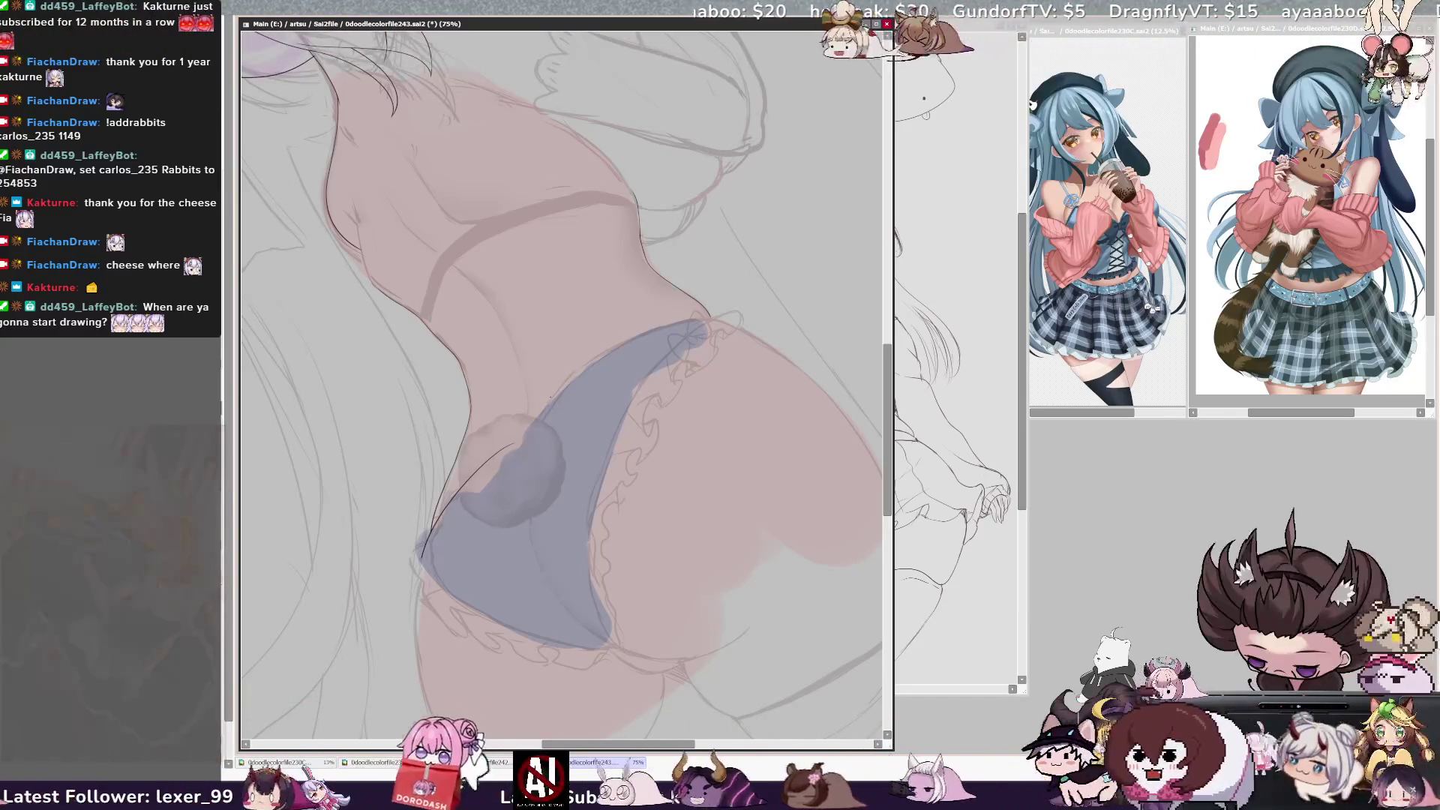
scroll(563, 375, "down", 4)
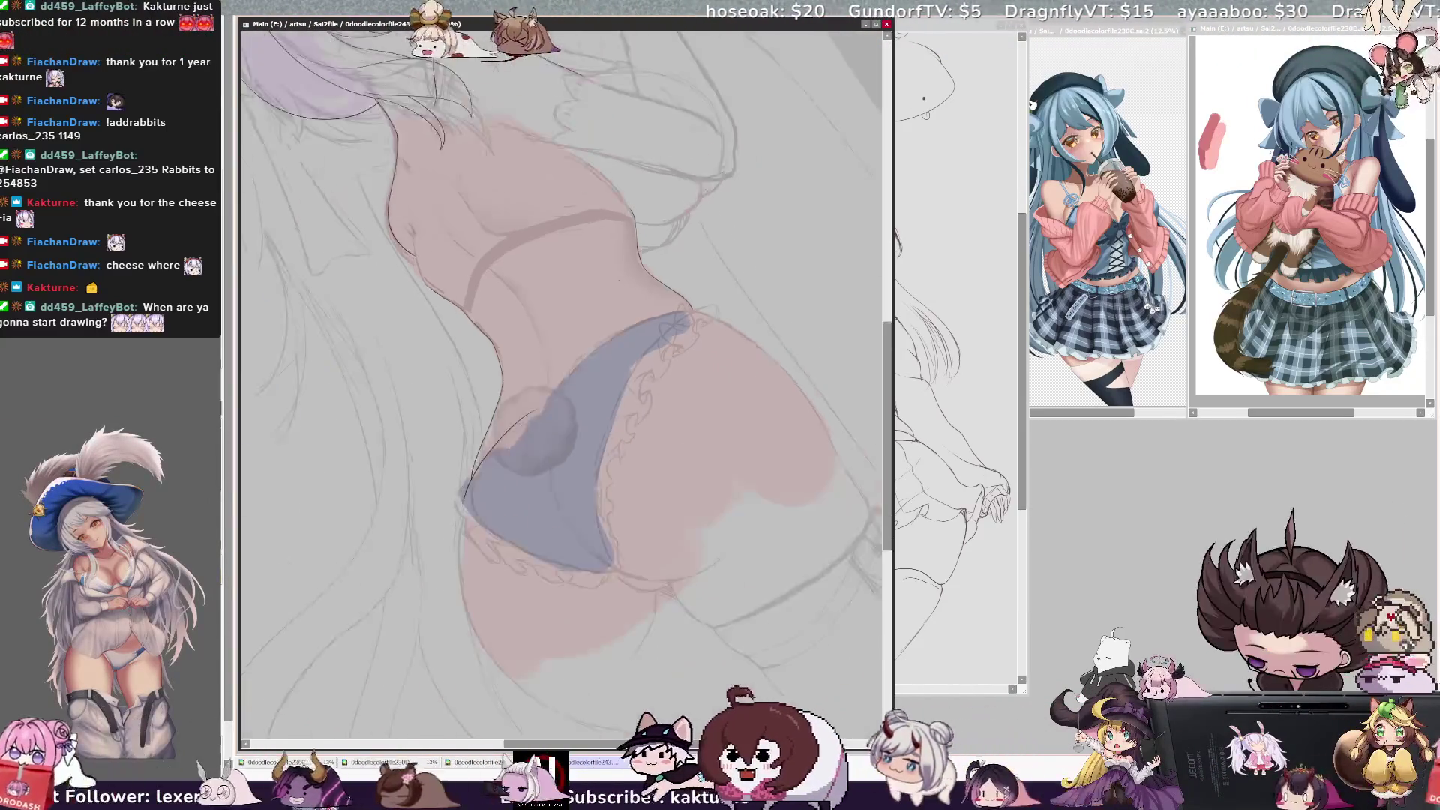
Zoom out to 29.7% to see the figure and swatches, then back in to 42%
scroll(646, 142, "up", 2)
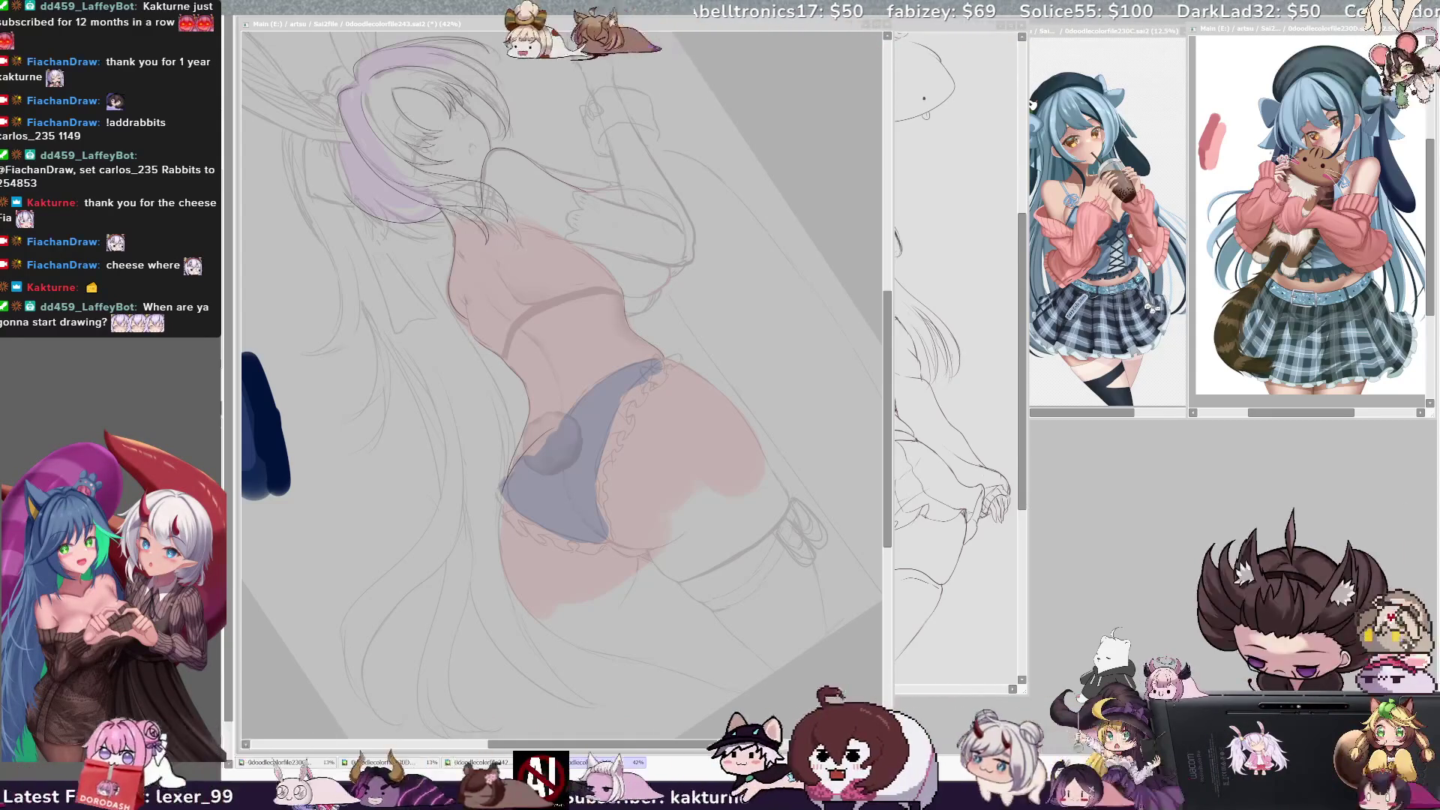
left_click(588, 363)
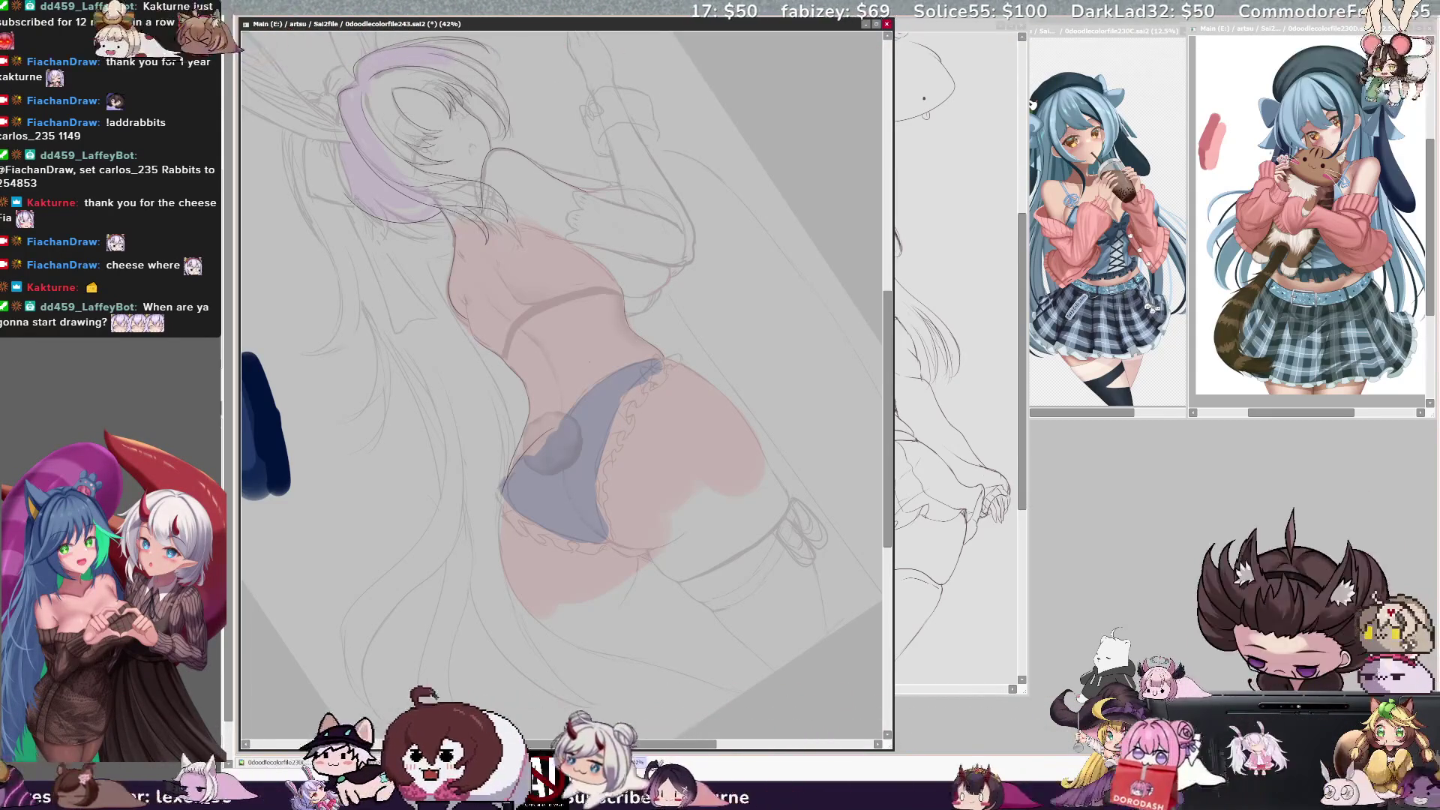
With the canvas turned upright, ink a thin dark line along the panty's right edge
scroll(570, 374, "up", 5)
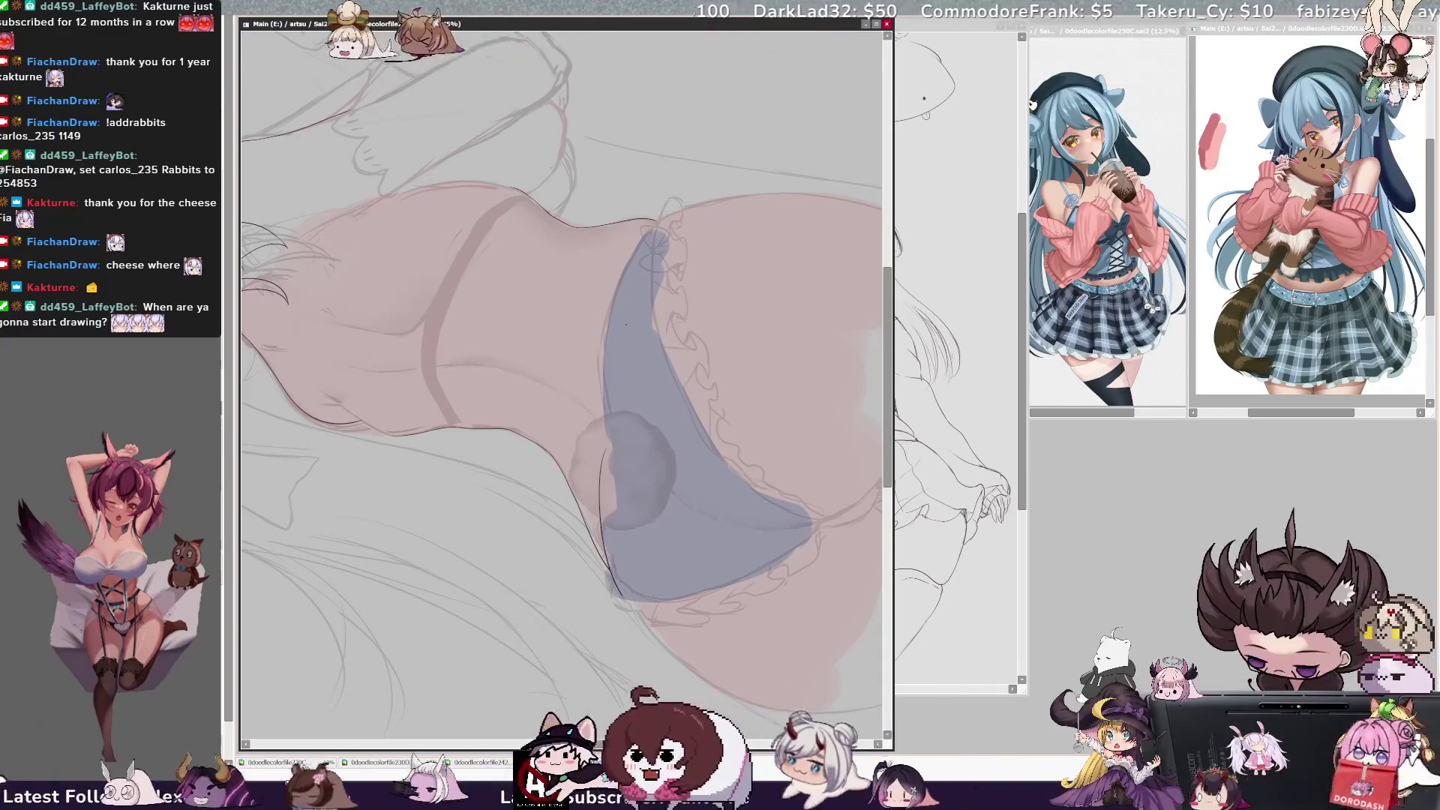
left_click_drag(656, 230, 611, 403)
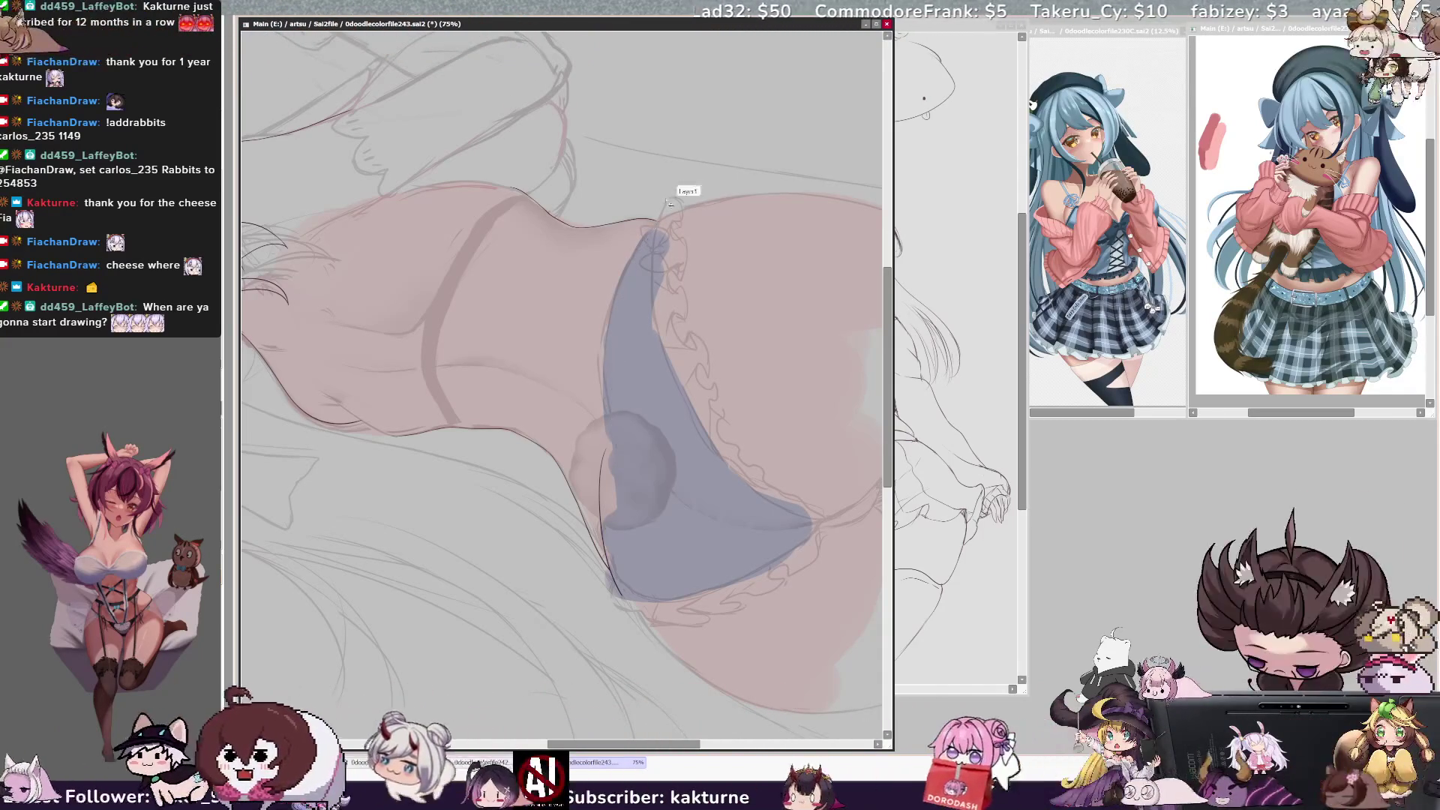
left_click_drag(654, 229, 615, 470)
key("ctrl+z")
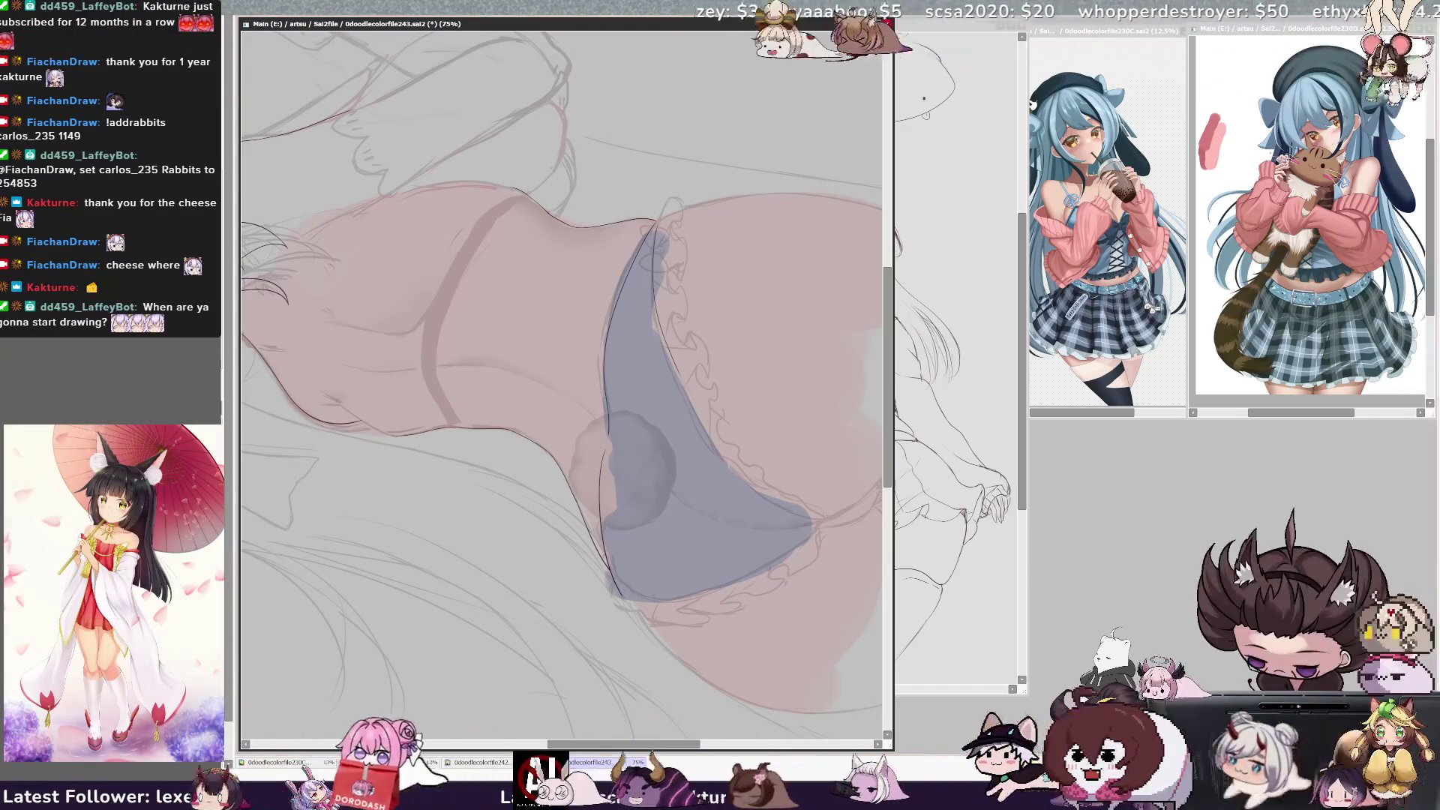
key("Home")
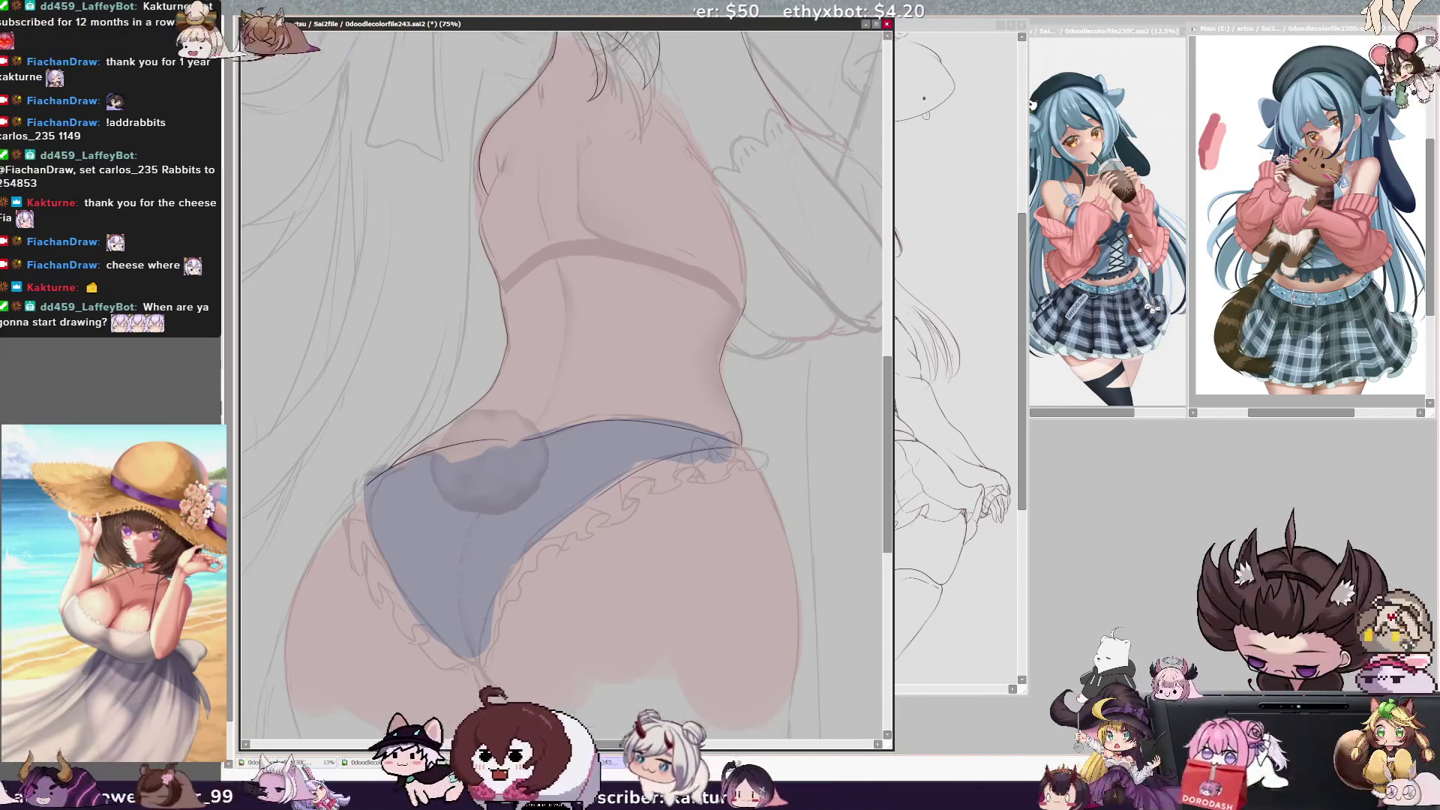
left_click_drag(480, 652, 656, 472)
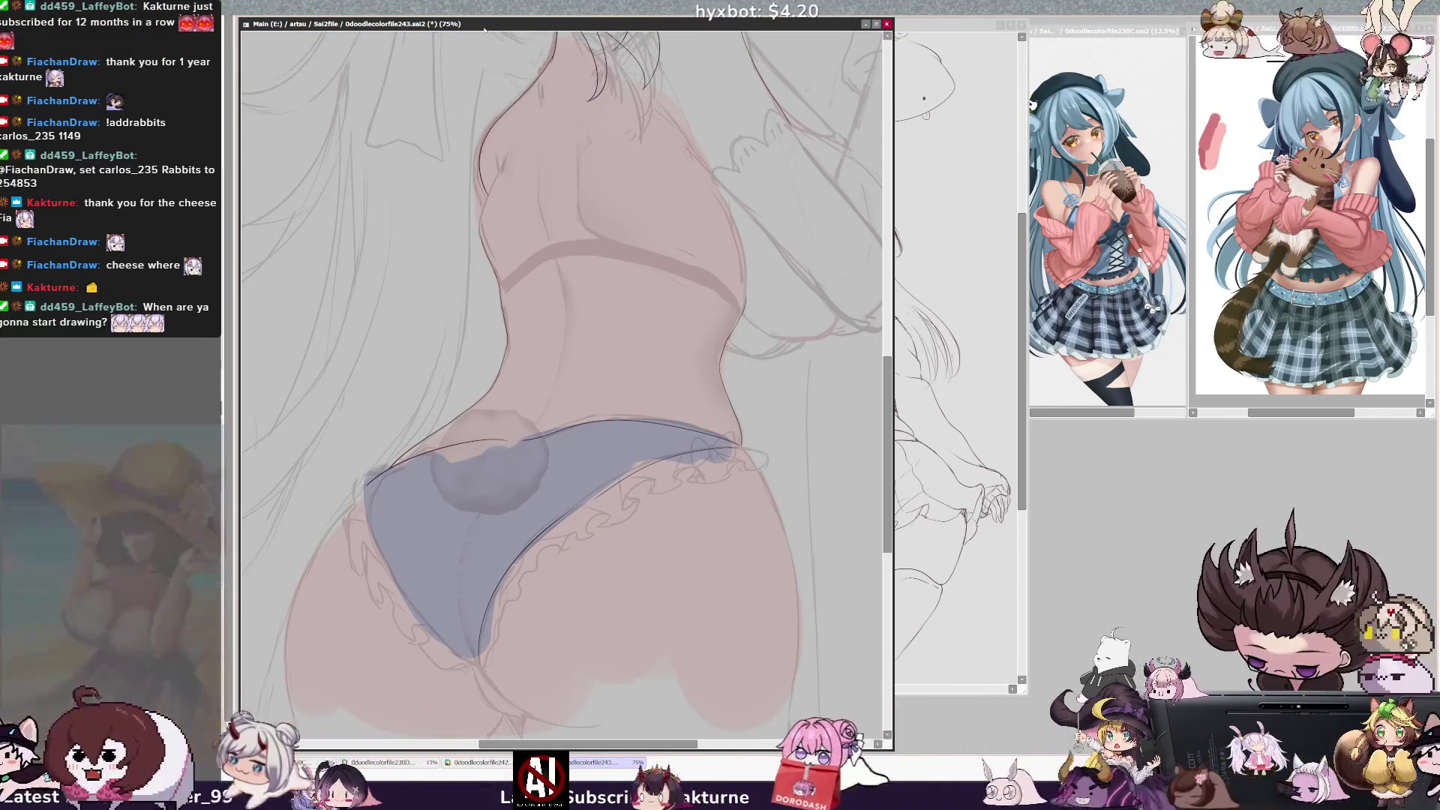
Rotate the view to inspect the line, then reset rotation and zoom out to 42%
key("Delete")
key("Delete")
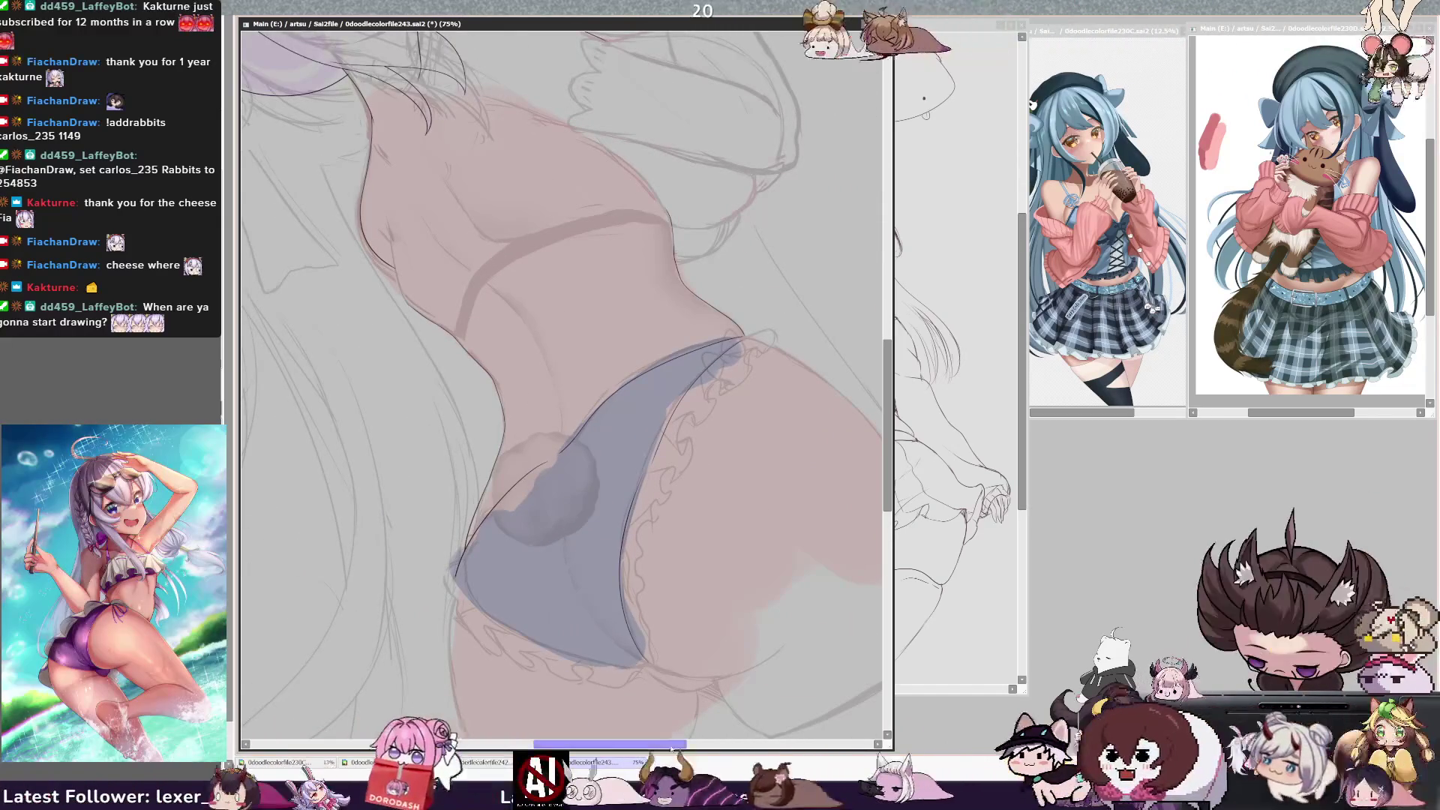
left_click_drag(672, 745, 682, 746)
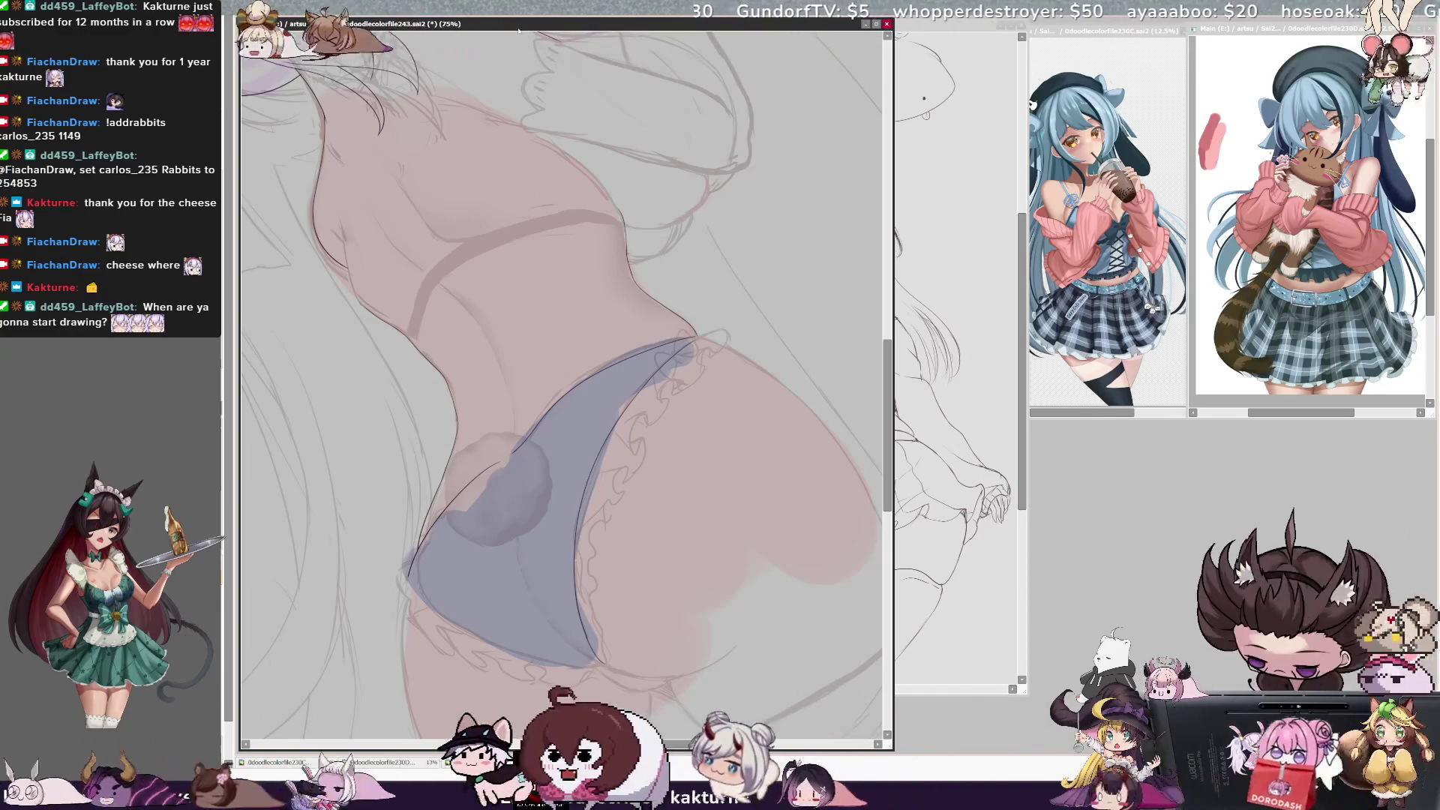
key("End")
key("End")
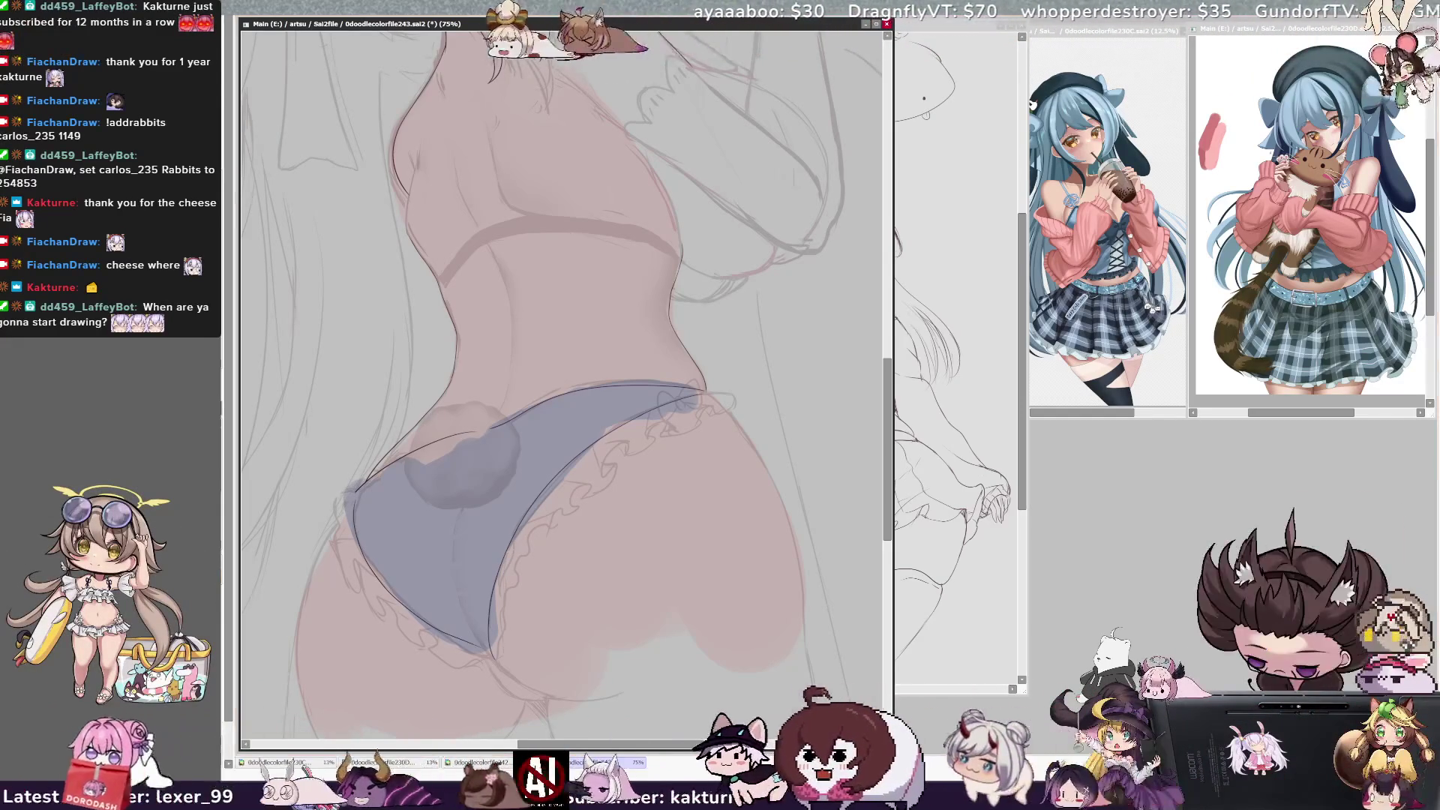
key("End")
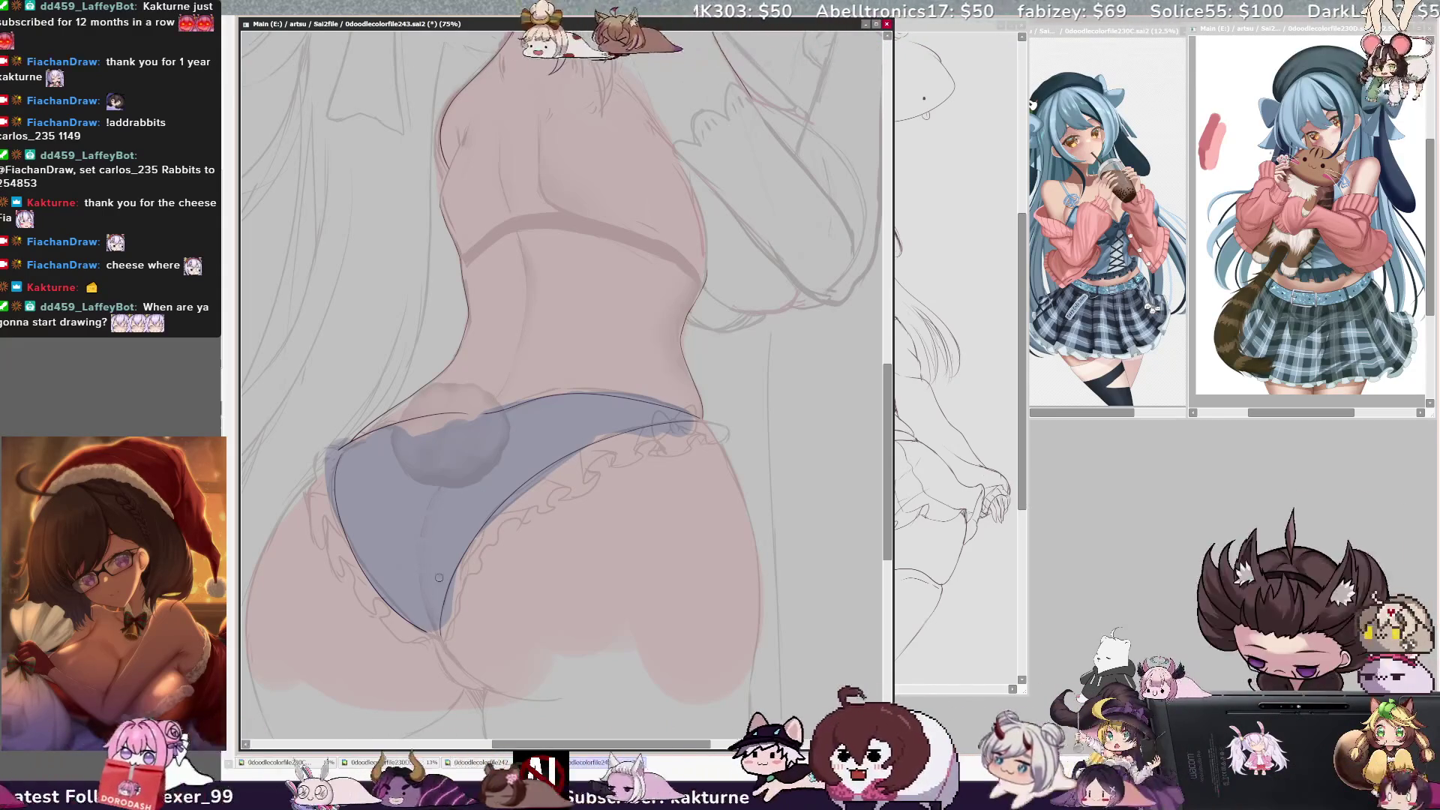
key("Home")
key("ctrl+minus")
key("ctrl+minus")
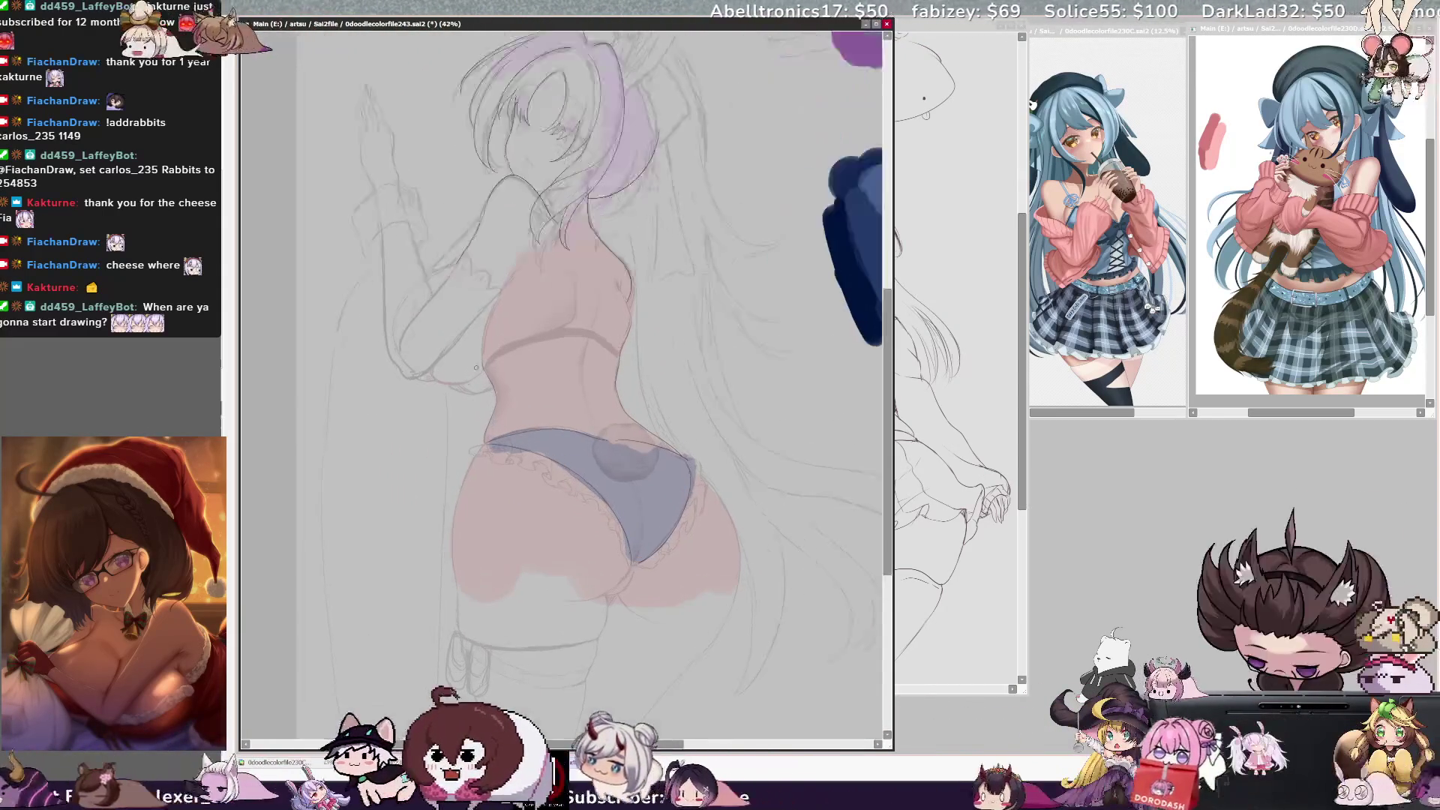
key("ctrl+plus")
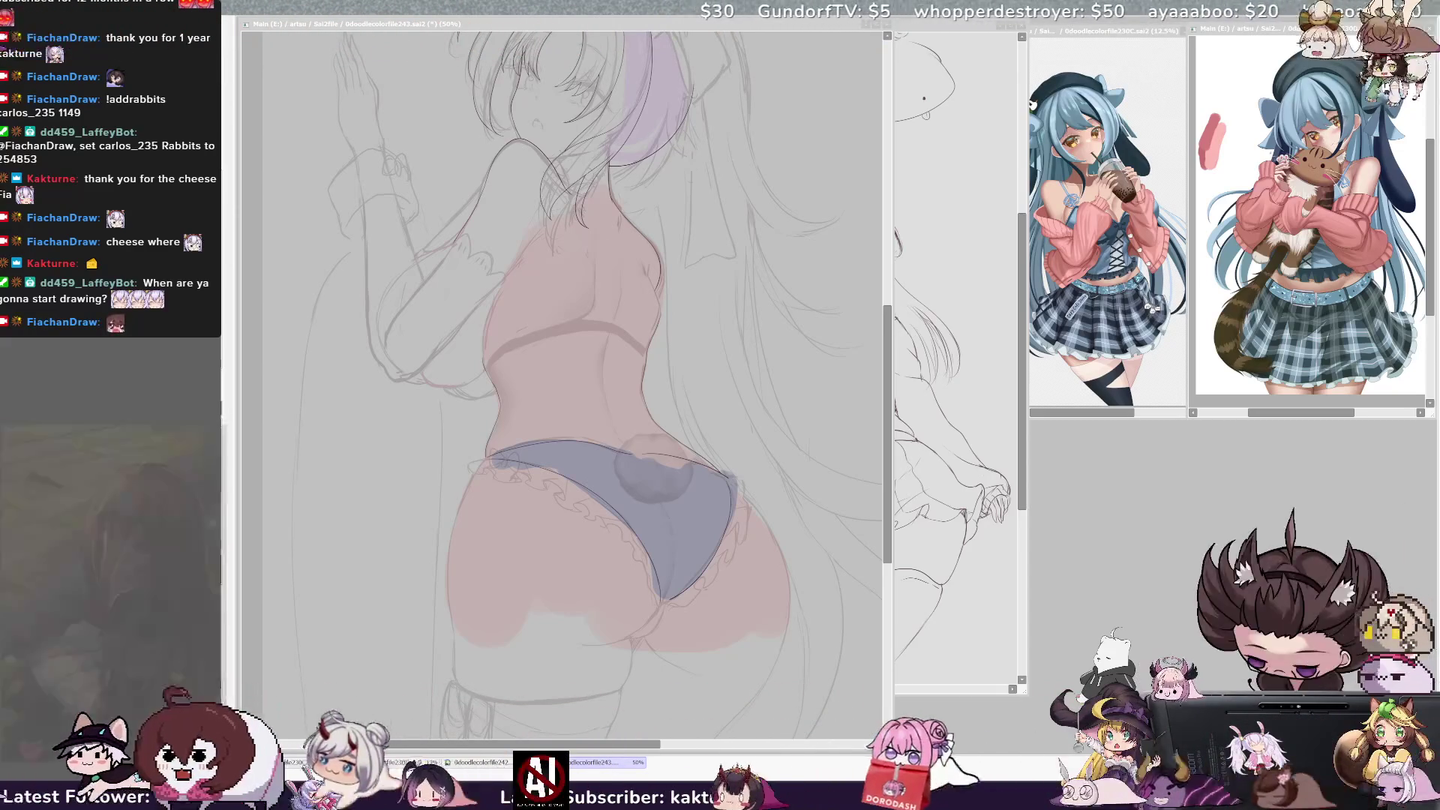
left_click(837, 384)
left_click_drag(885, 410, 889, 418)
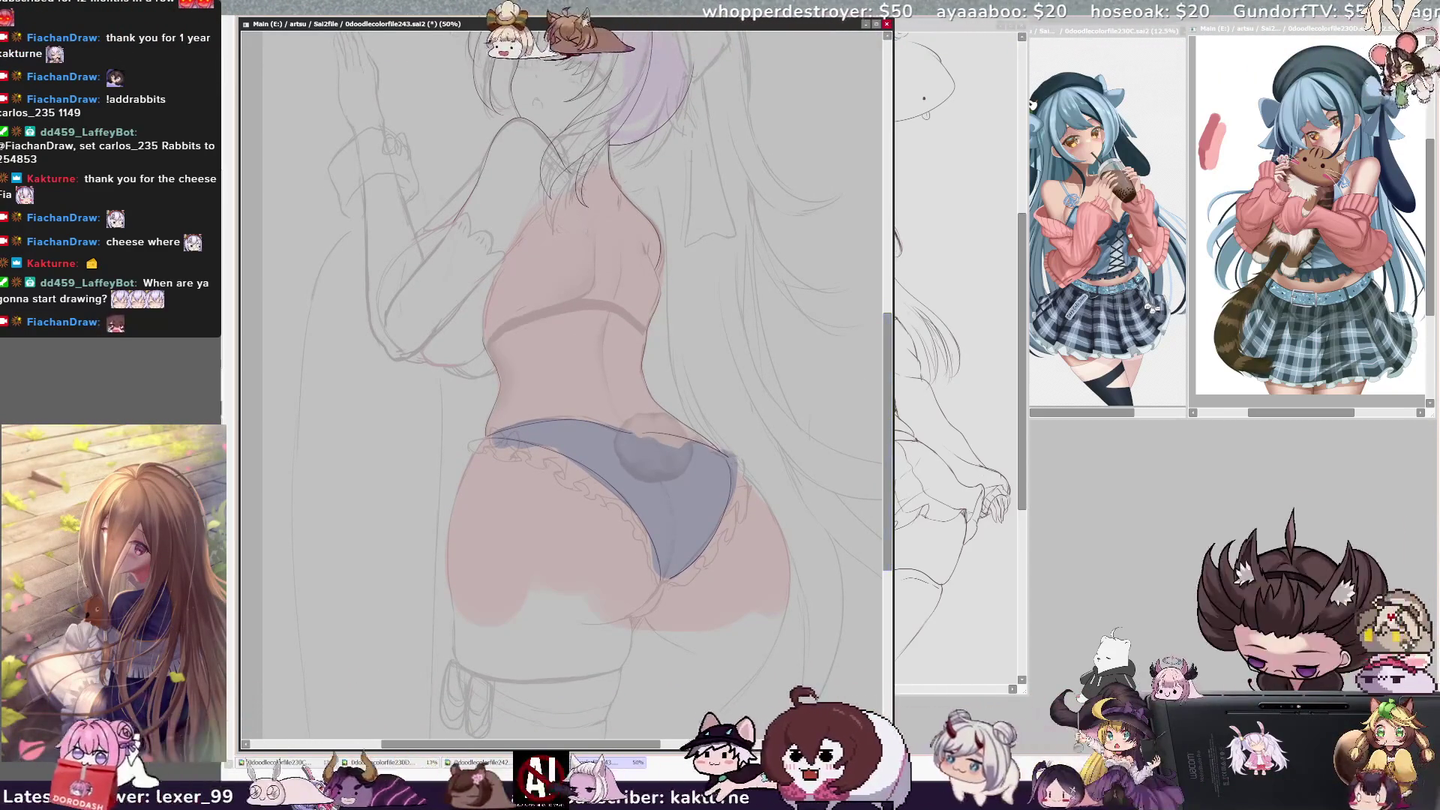
key("ctrl+plus")
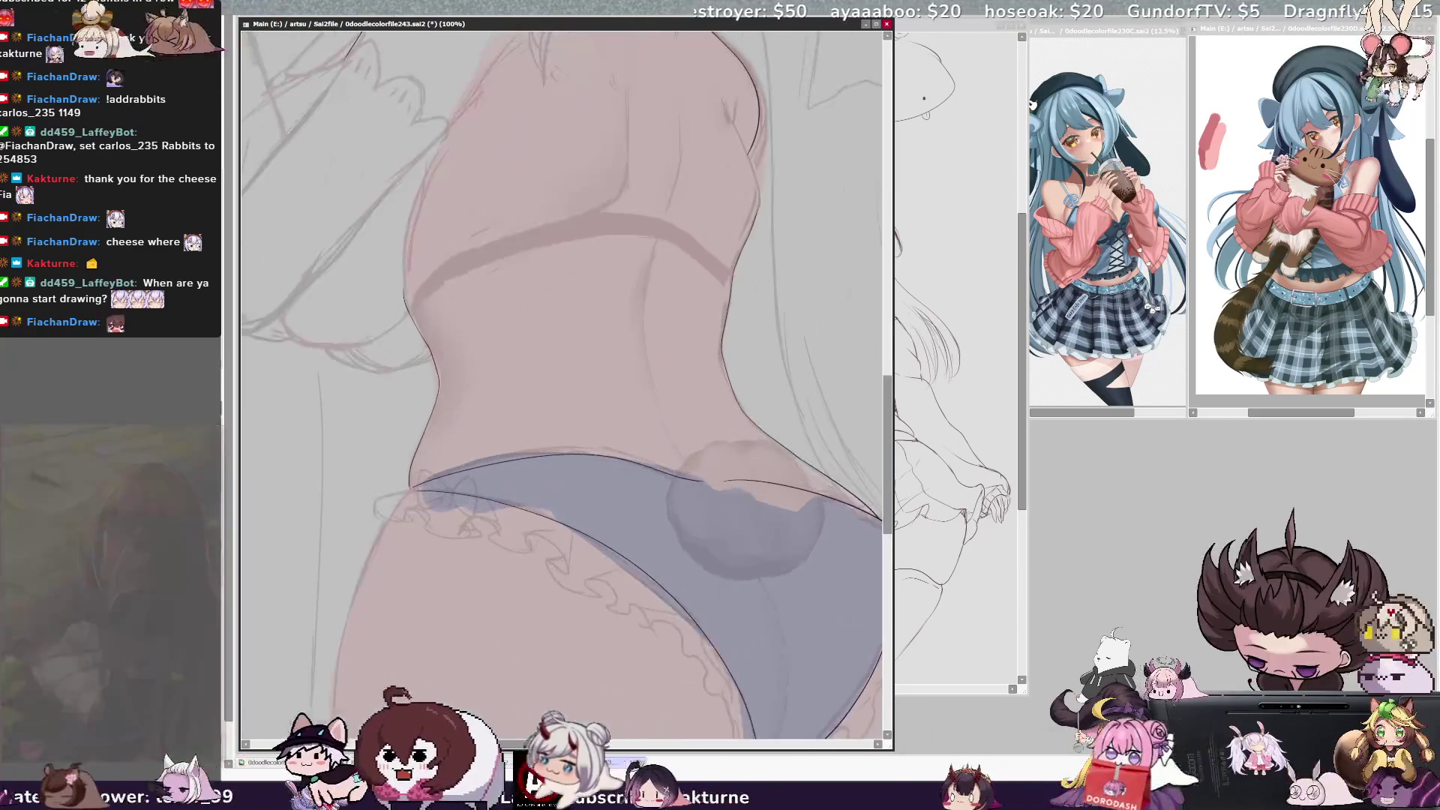
Draw curly dark line-art on the left panty frill, check its layer, and zoom to 75%
mouse_move(563, 375)
left_mouse_down()
mouse_move(618, 300)
mouse_move(652, 286)
left_mouse_up()
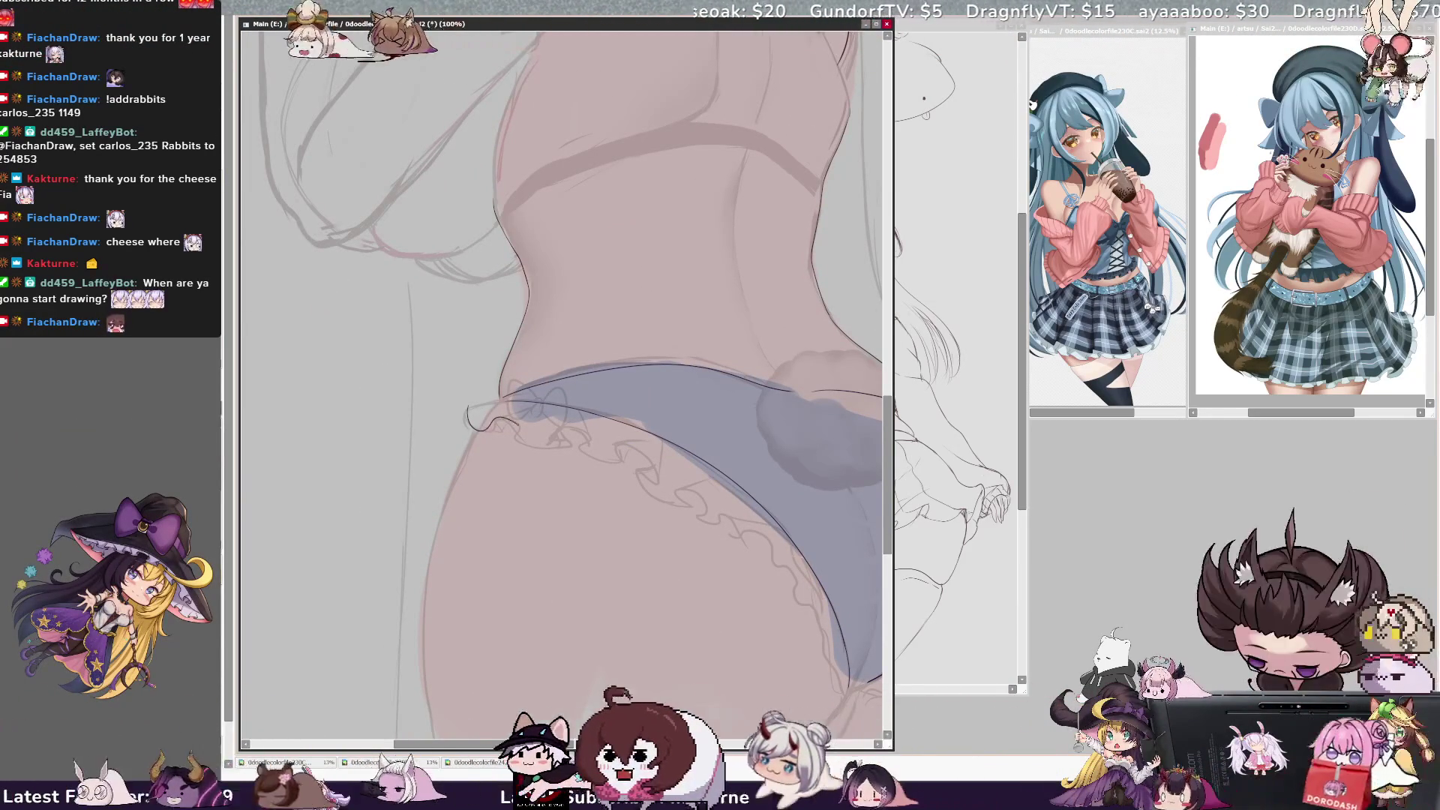
left_click_drag(467, 409, 521, 434)
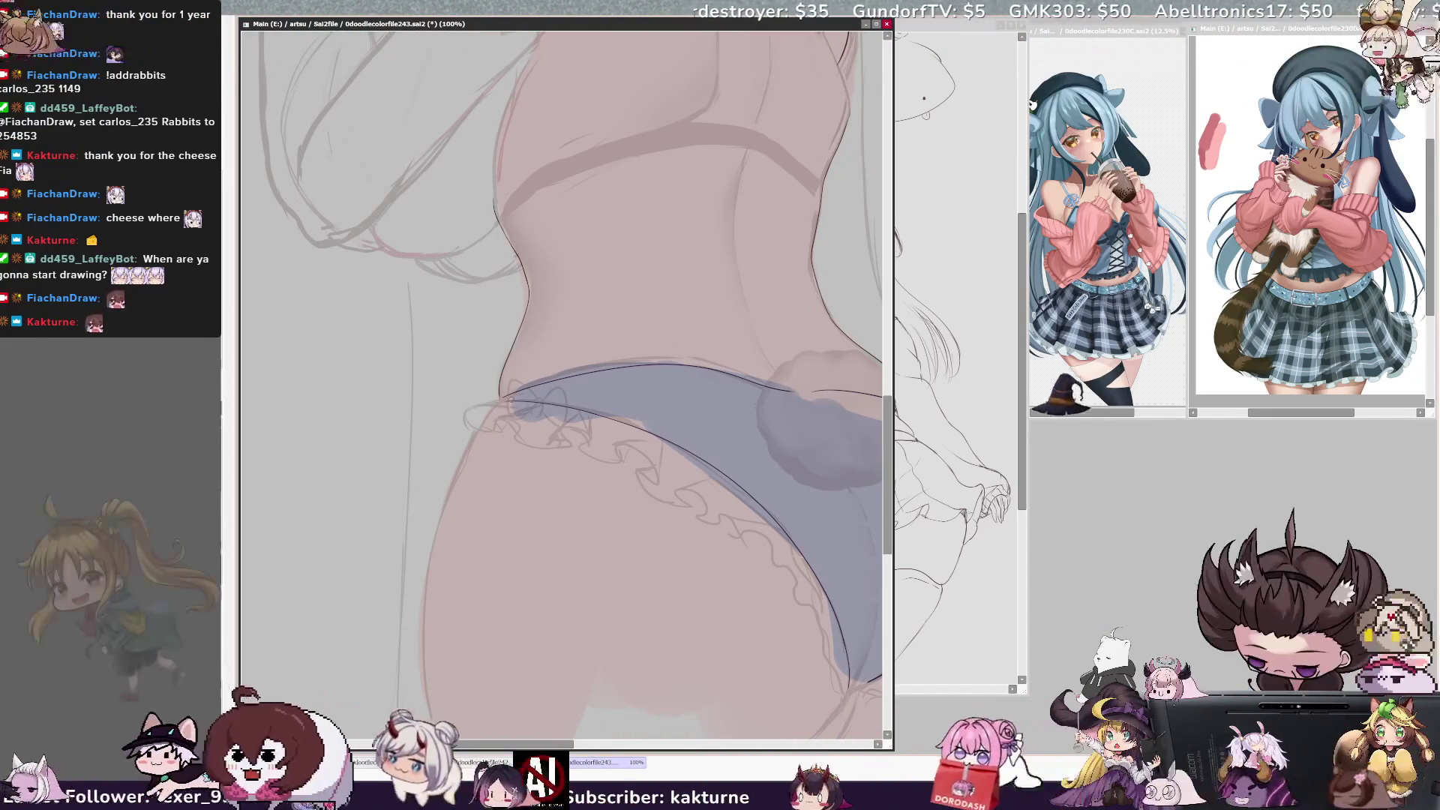
left_click(504, 405, "ctrl+shift")
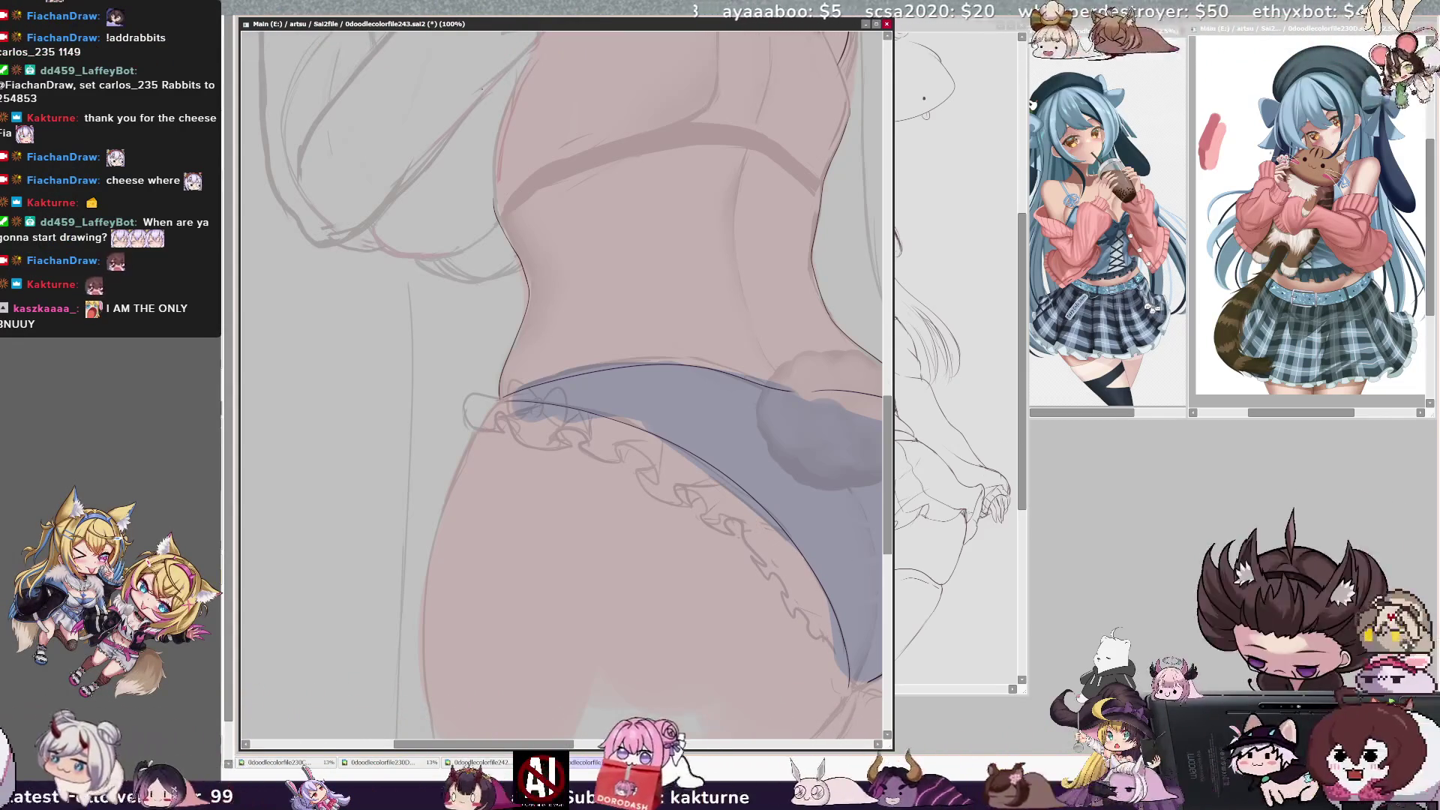
key("minus")
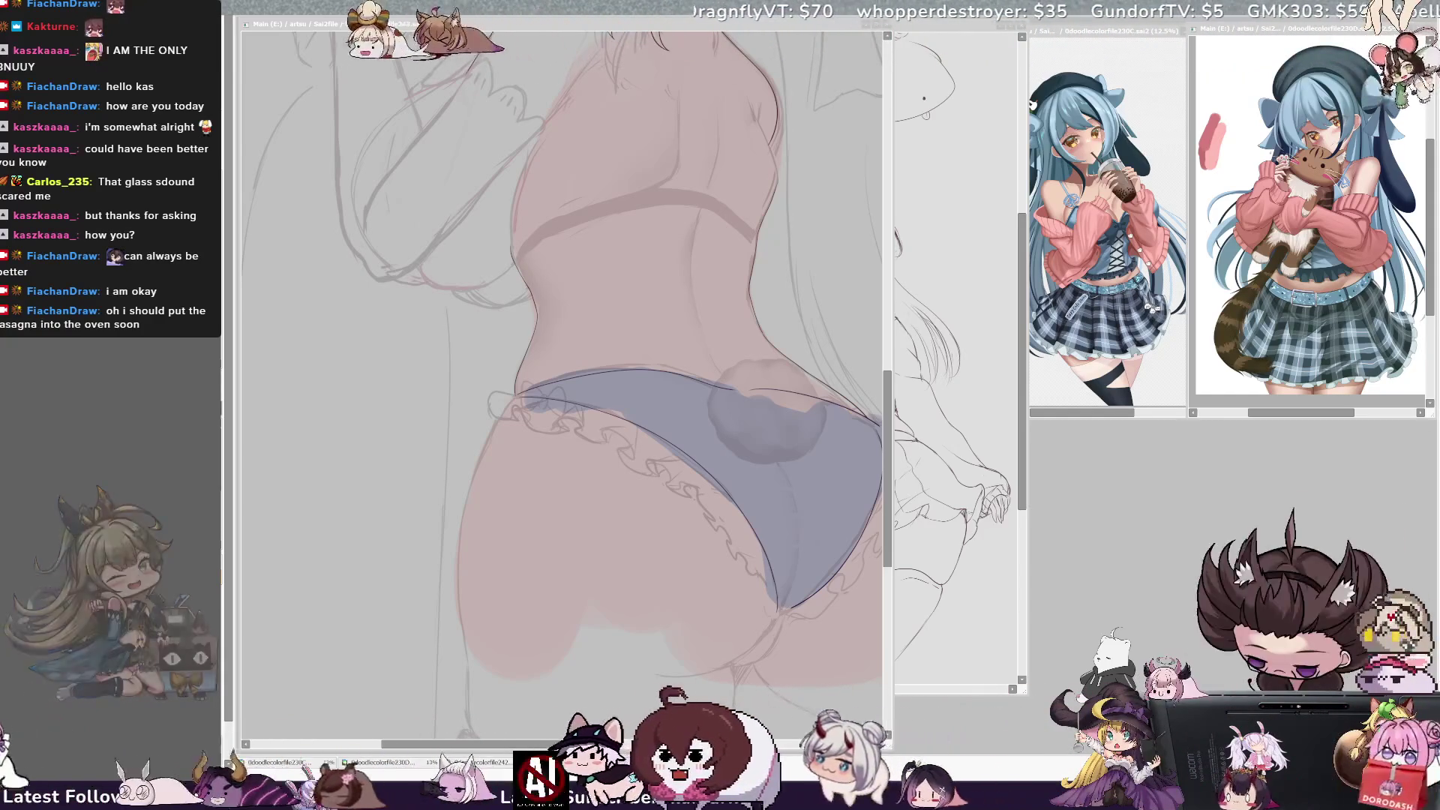
Draw dark outline strokes along the buttock's left and upper-left edges
key("ctrl+Tab")
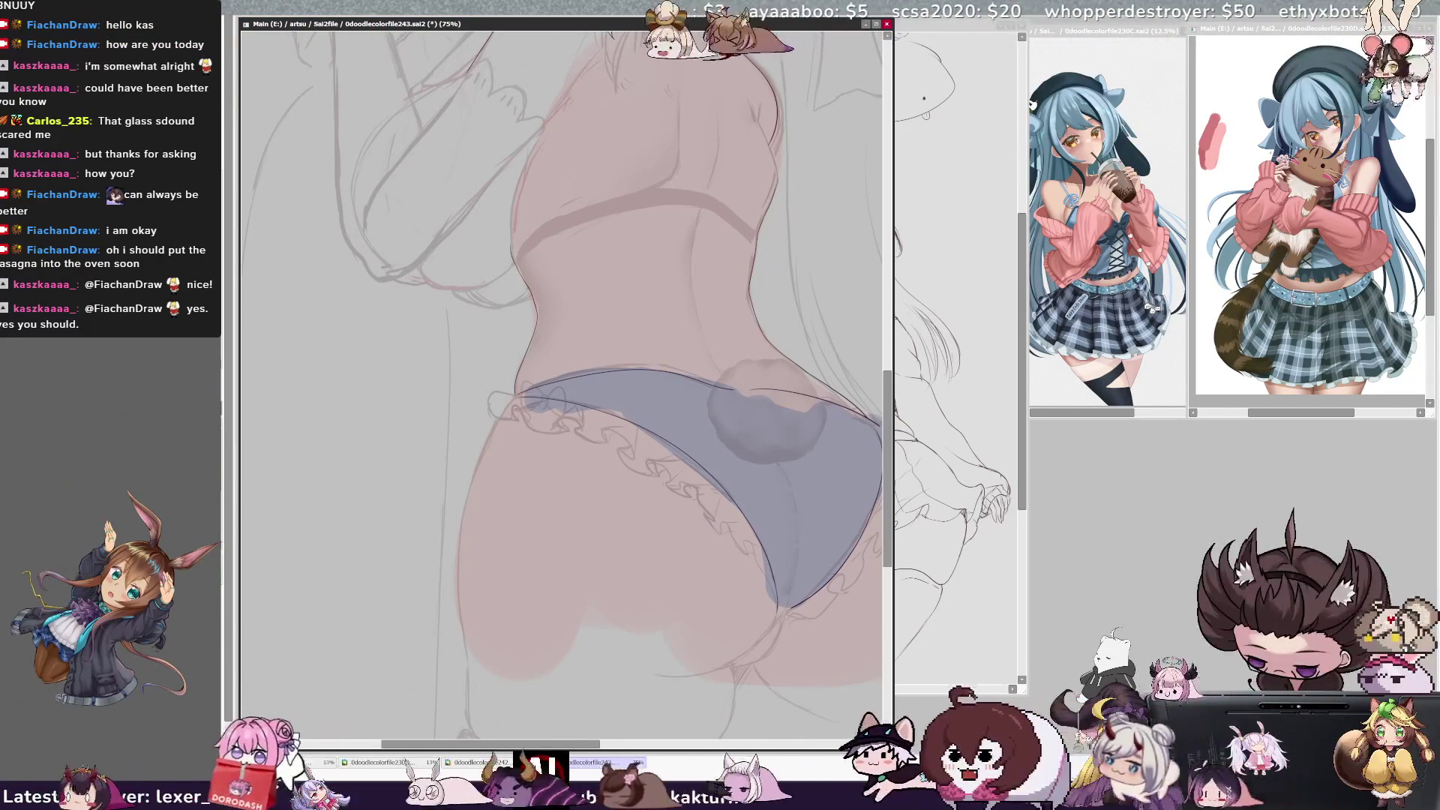
left_click_drag(491, 411, 465, 577)
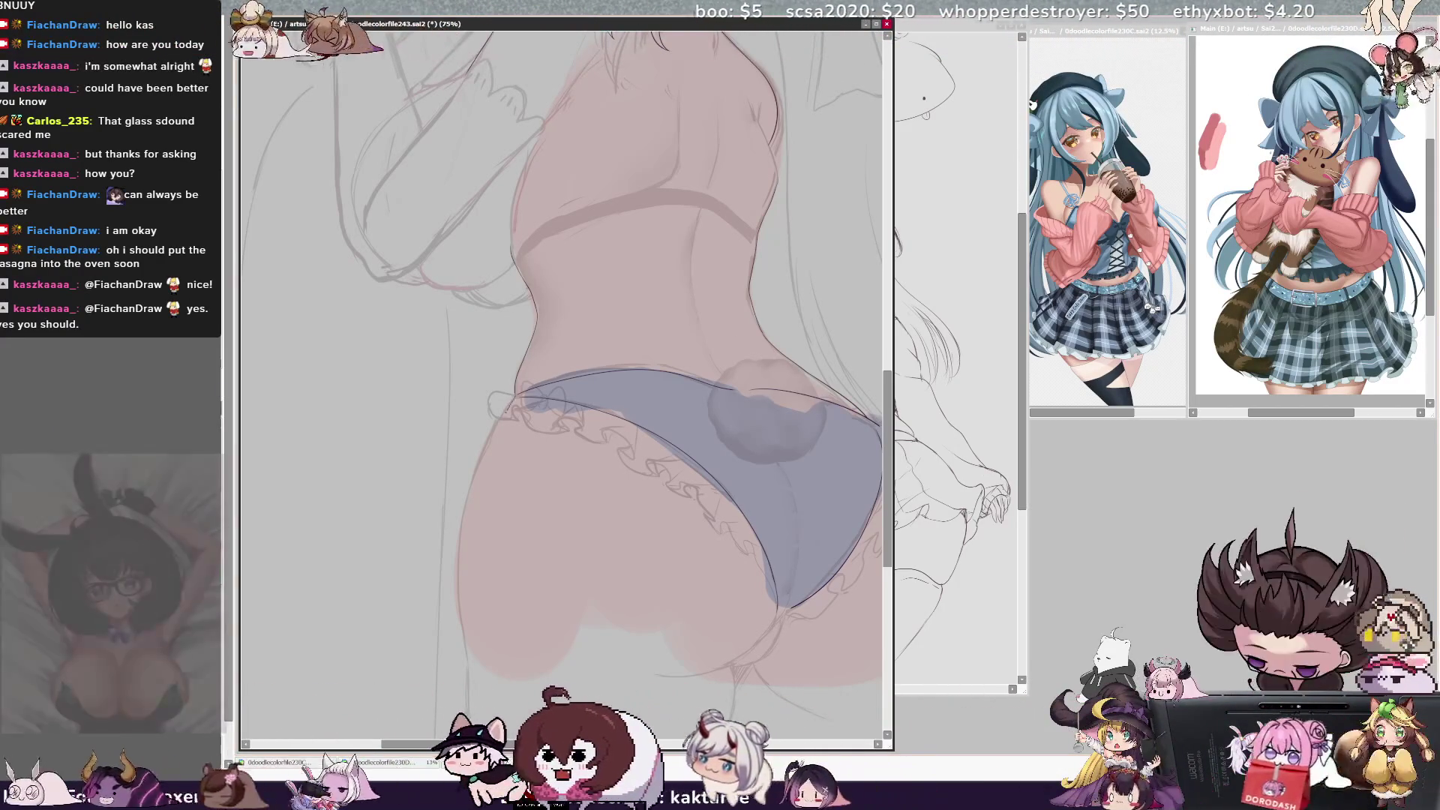
mouse_move(538, 391)
left_mouse_down()
mouse_move(492, 433)
mouse_move(604, 338)
mouse_move(645, 225)
left_mouse_up()
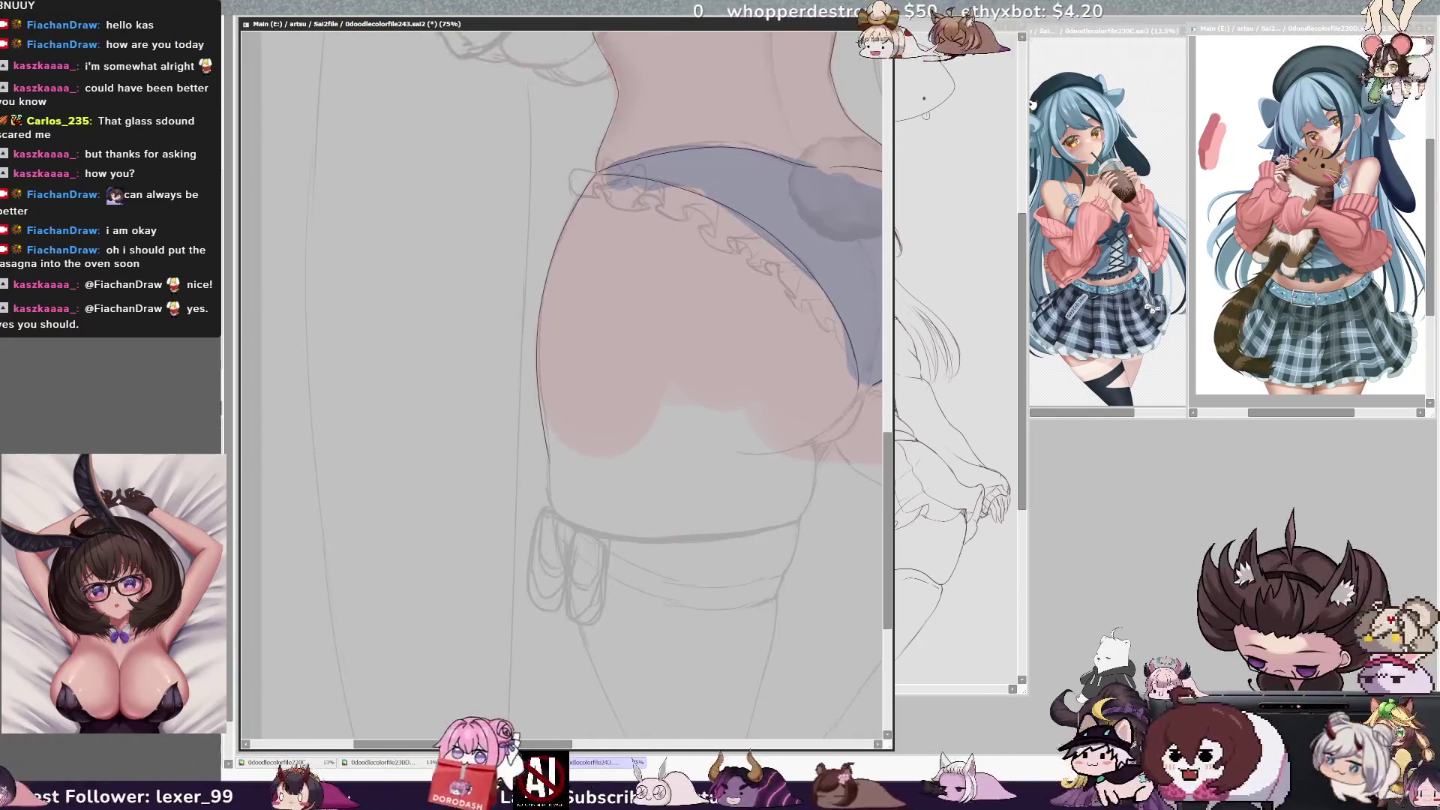
Continue the buttock outline down toward the thigh, then scroll back up to the waist
mouse_move(558, 241)
left_mouse_down()
mouse_move(541, 300)
mouse_move(549, 491)
left_mouse_up()
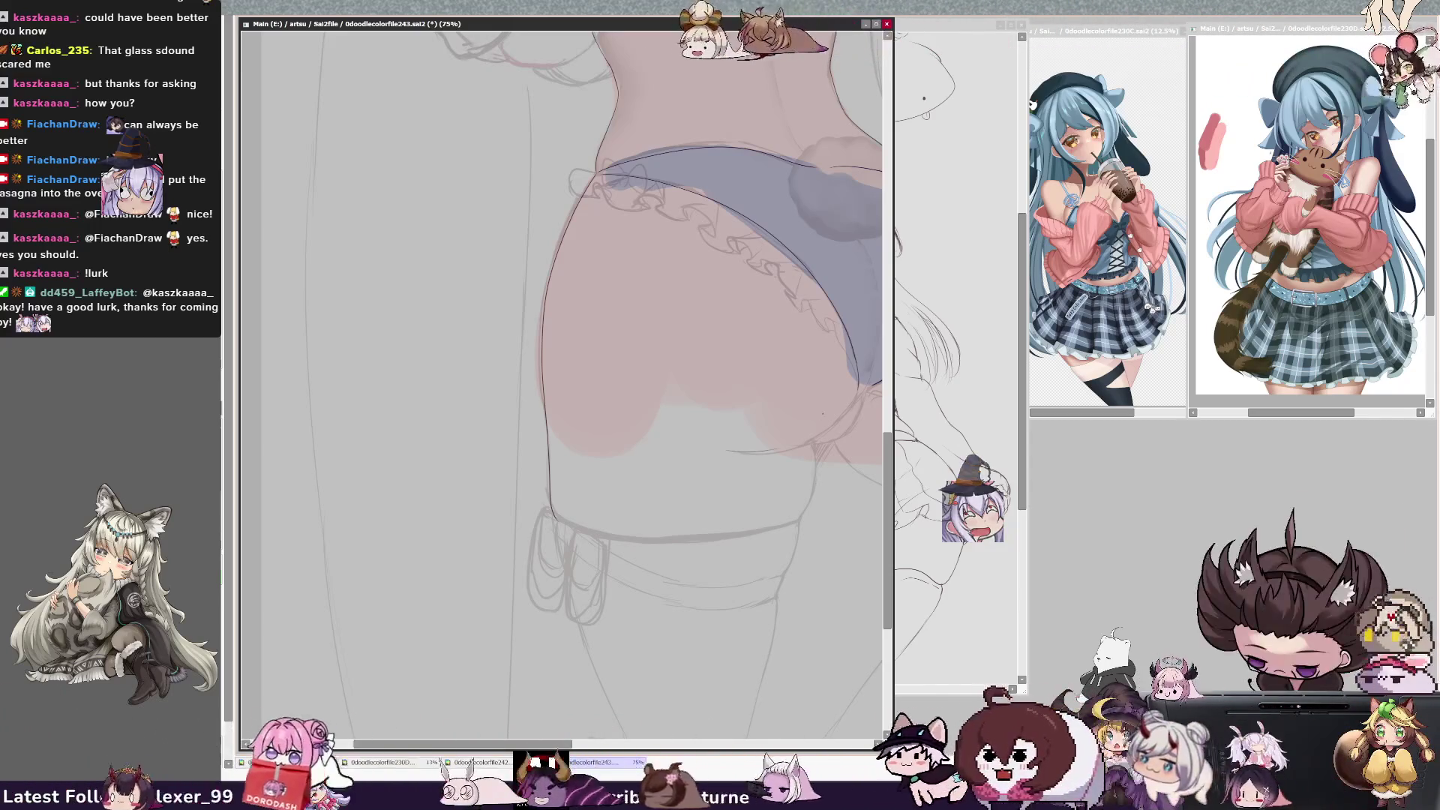
scroll(563, 375, "up", 5)
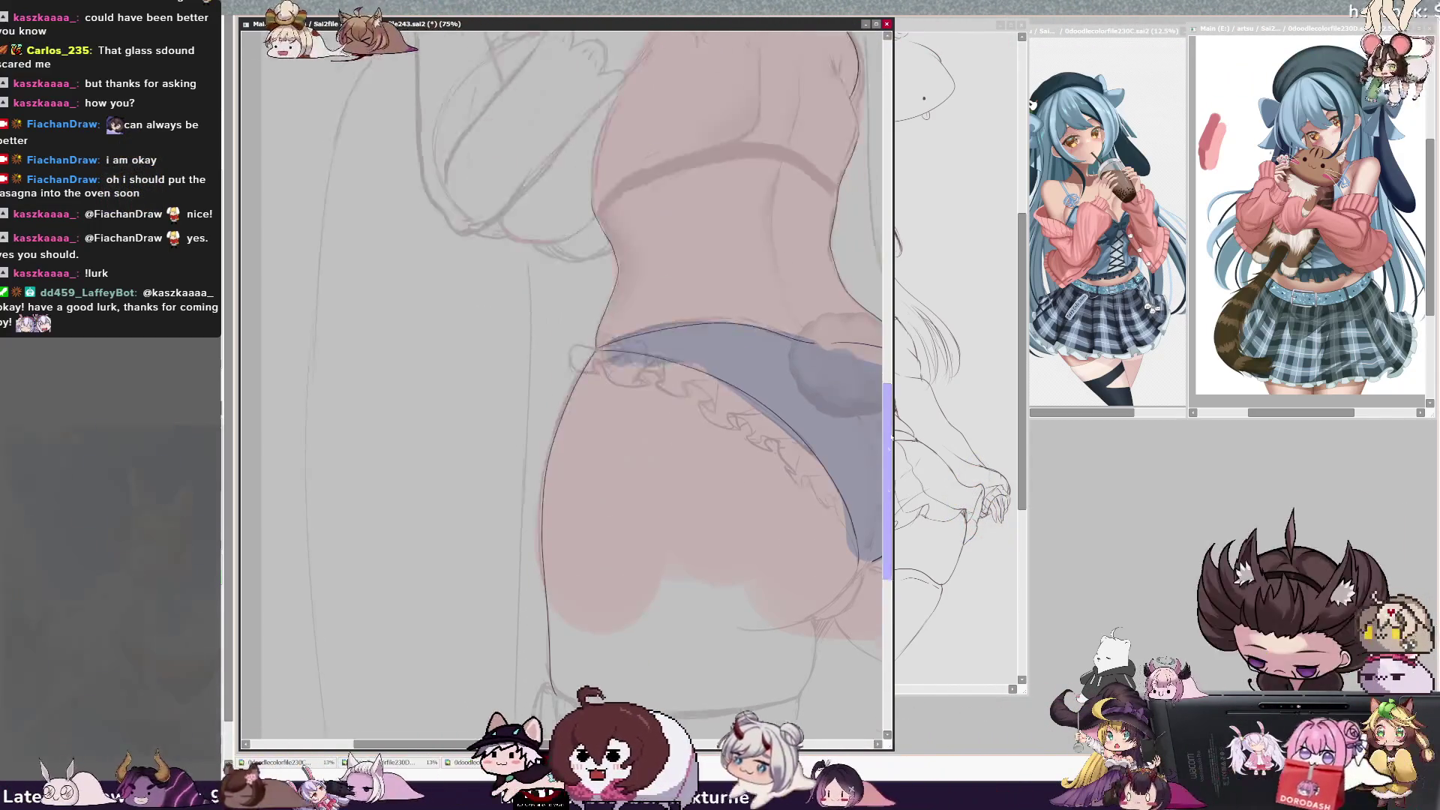
scroll(562, 375, "right", 3)
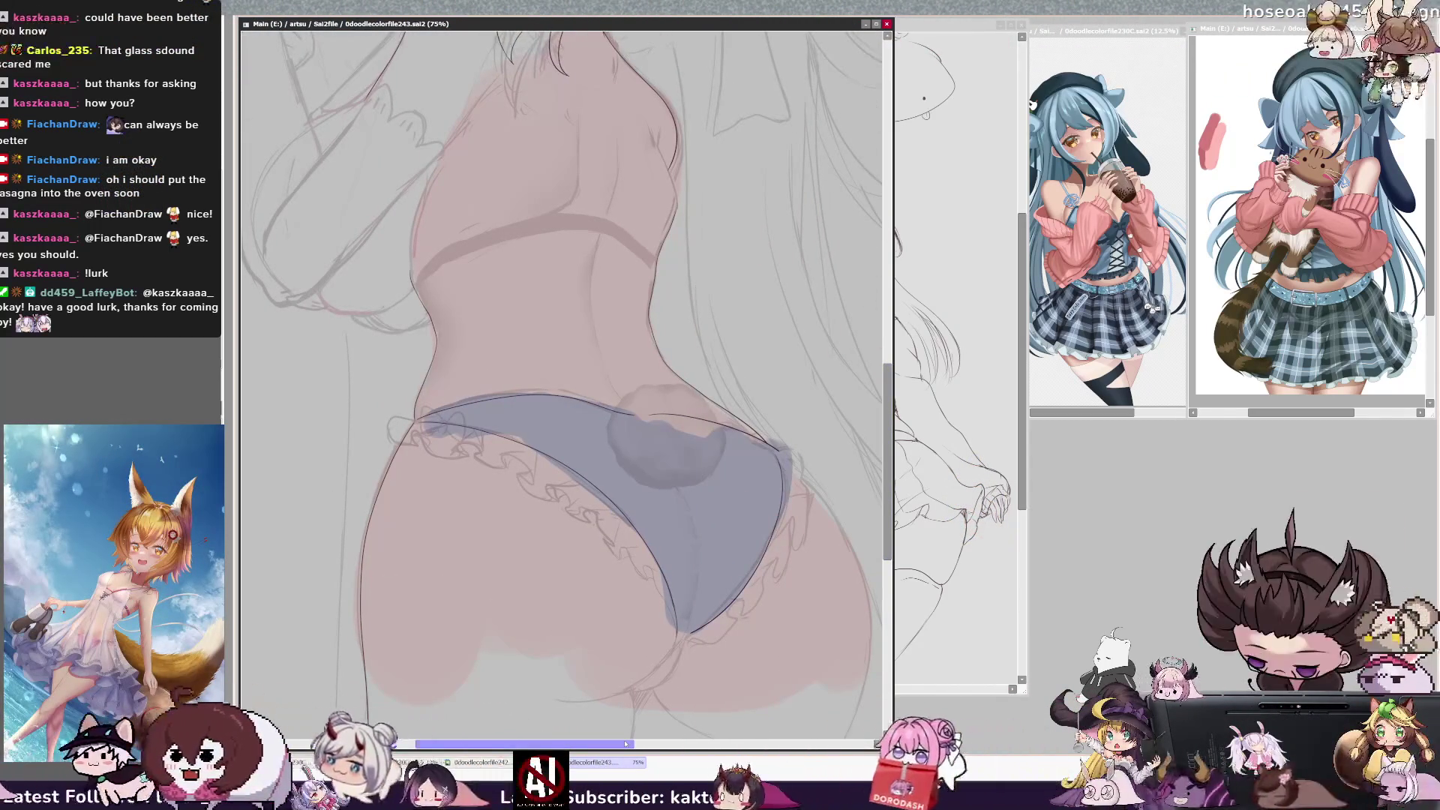